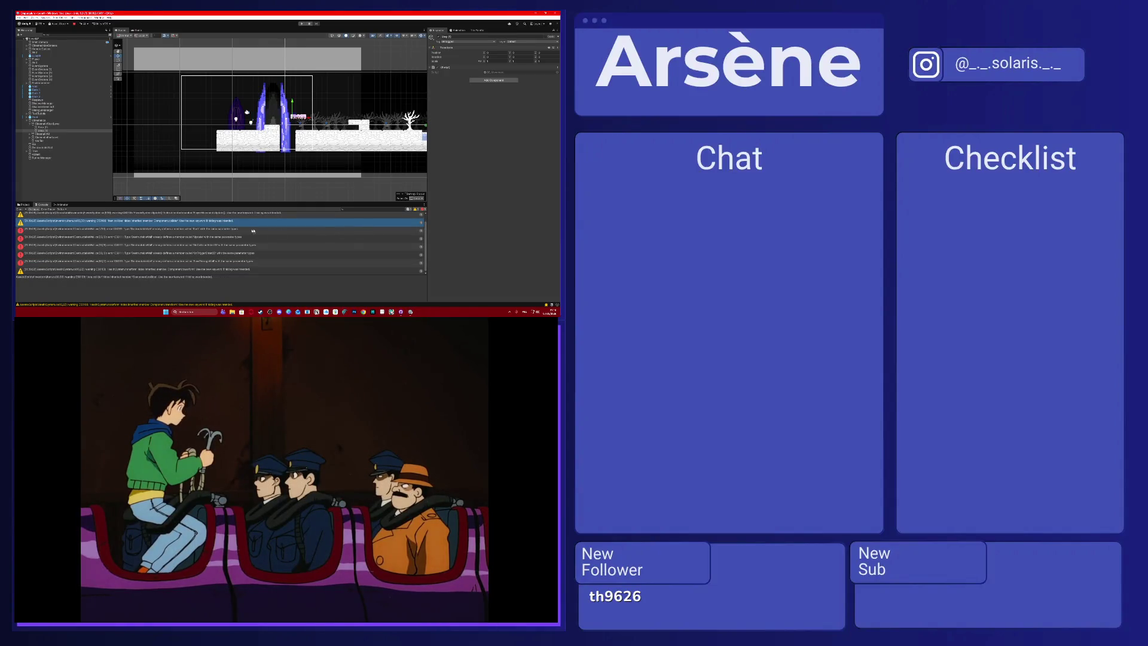
# Open DestructibleWall.cs in Visual Studio from its Console warning row.
pyautogui.doubleClick(366, 221)
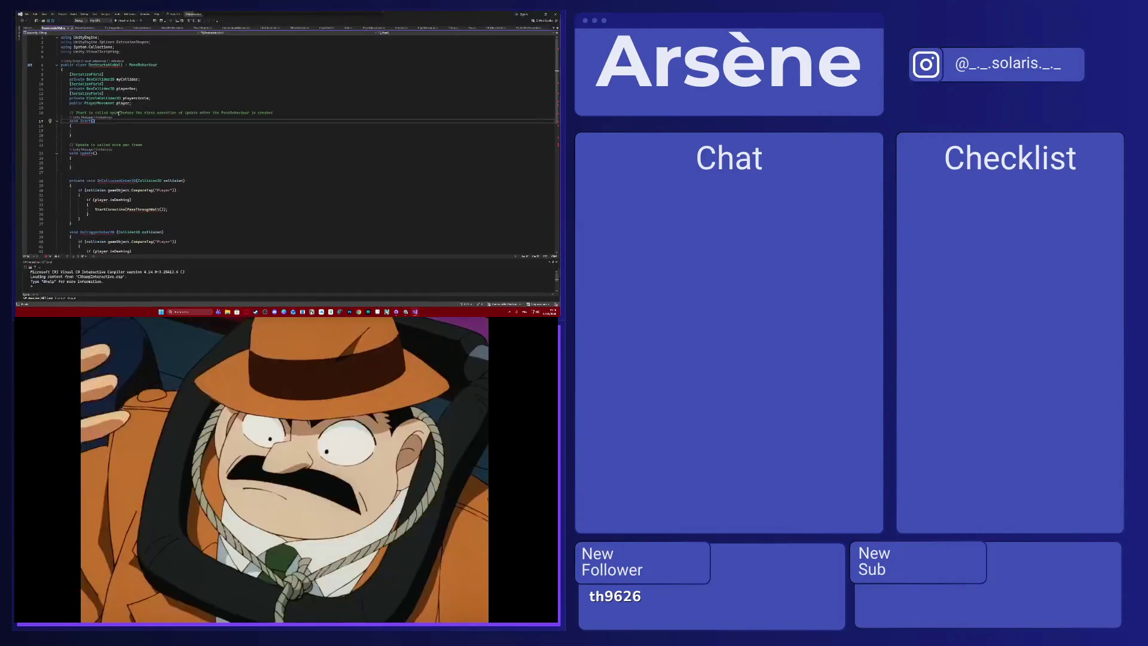
# Delete the comment line above Start() in the destructible wall script.
pyautogui.click(87, 122)
pyautogui.tripleClick(165, 113)
pyautogui.press('Delete')
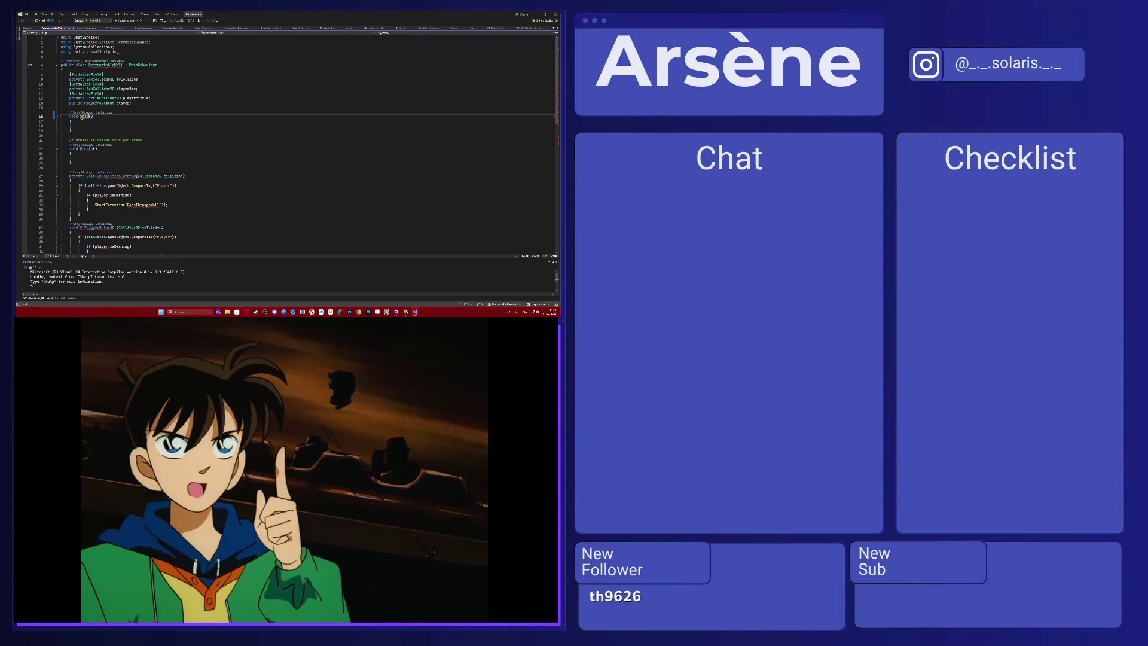
# List all references to the DestructableWall class, then return to Unity.
pyautogui.moveTo(107, 65)
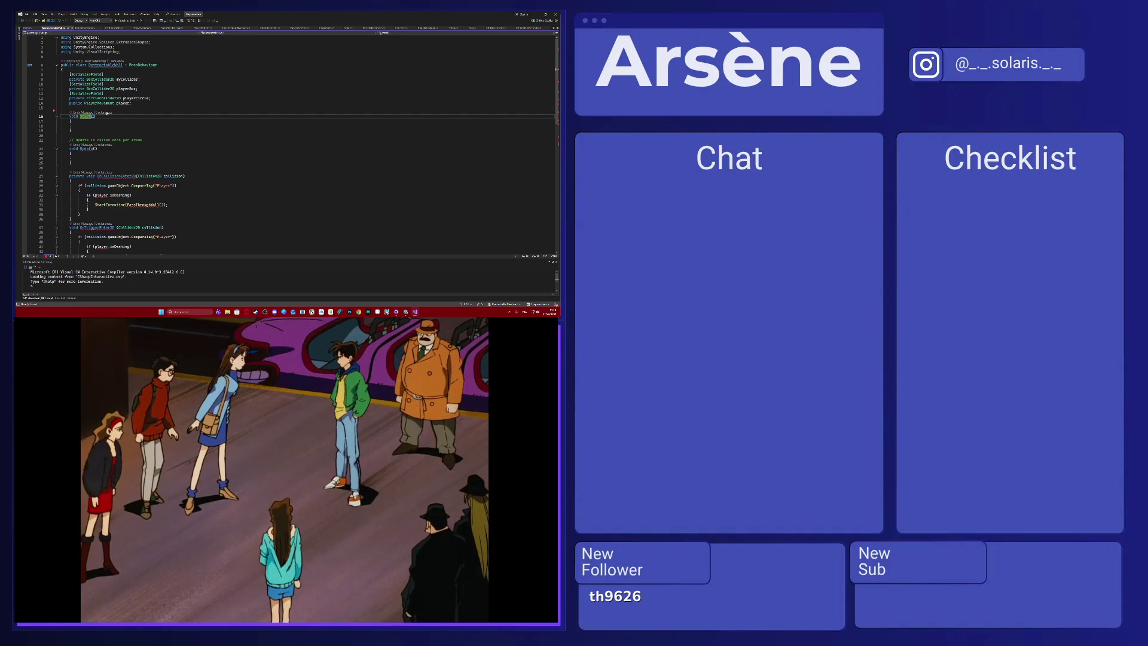
pyautogui.scroll(-1, 84, 118)
pyautogui.click(115, 62)
pyautogui.hotkey('shift', 'F12')
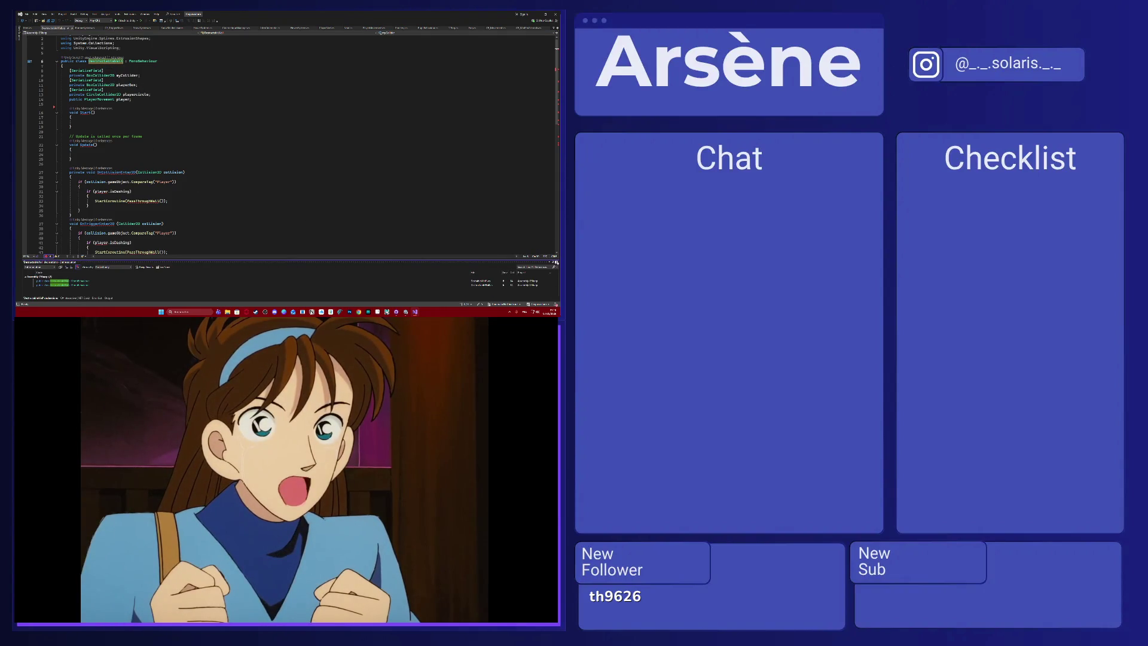
pyautogui.click(77, 297)
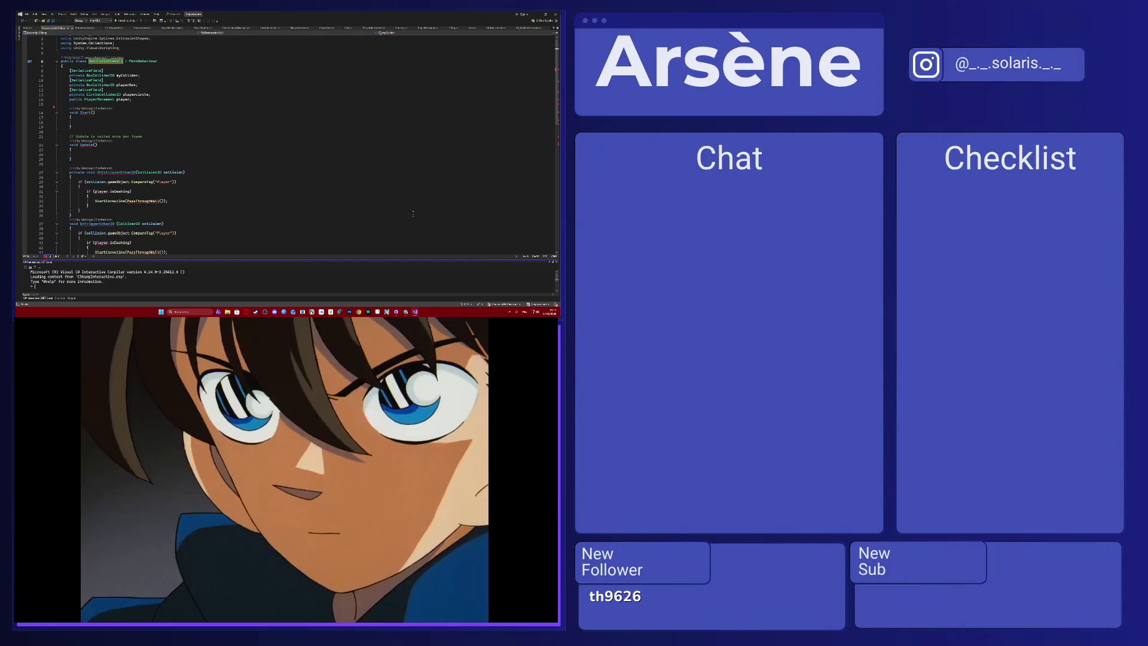
pyautogui.click(410, 311)
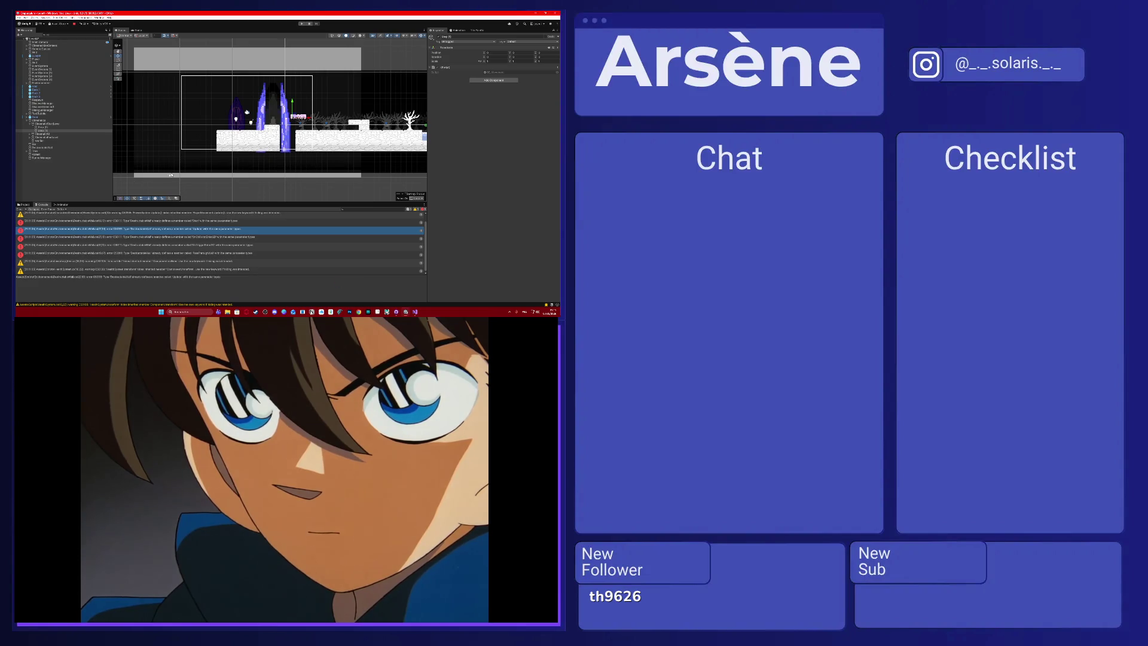
# Show the project's script files and preview the second and next scripts' source code.
pyautogui.click(24, 204)
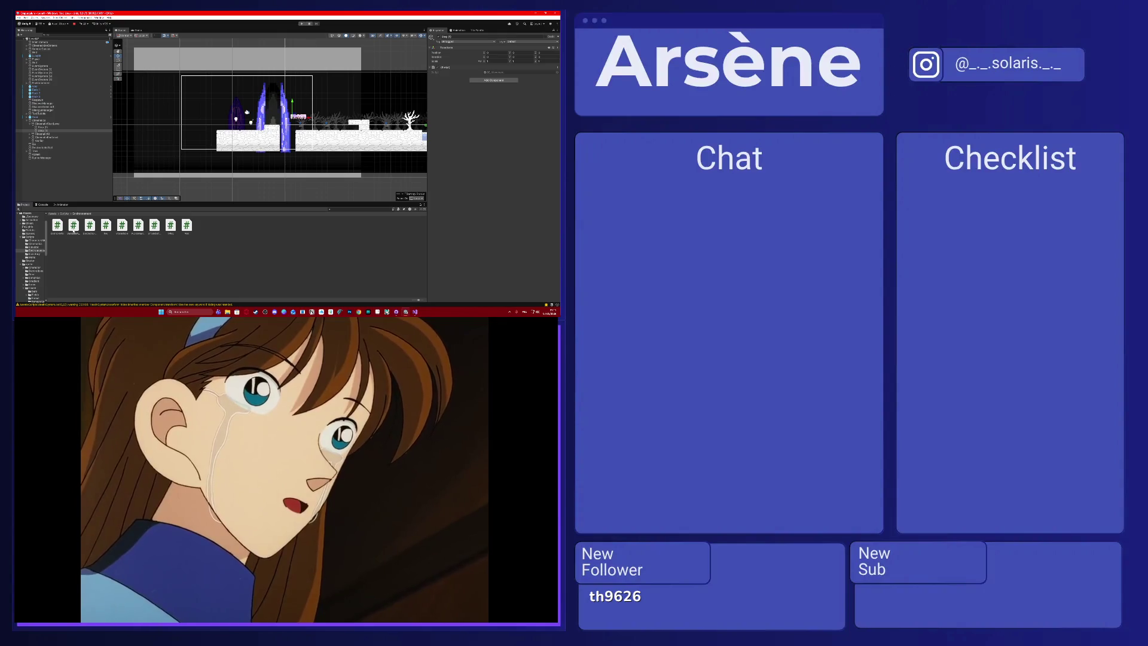
pyautogui.click(73, 227)
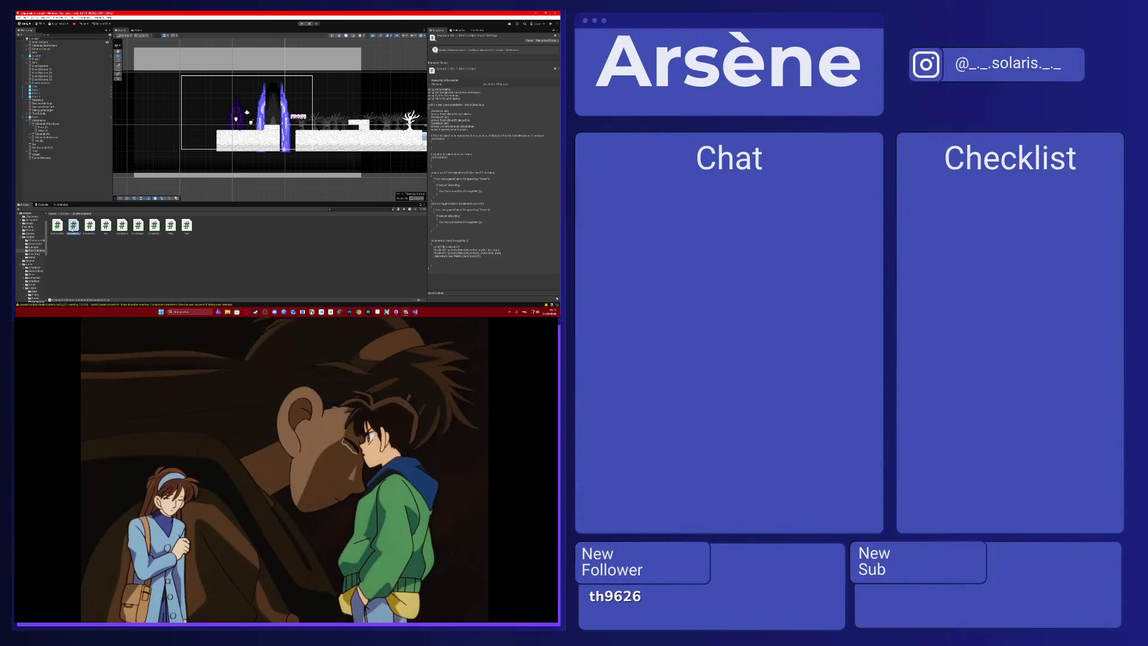
pyautogui.press('Right')
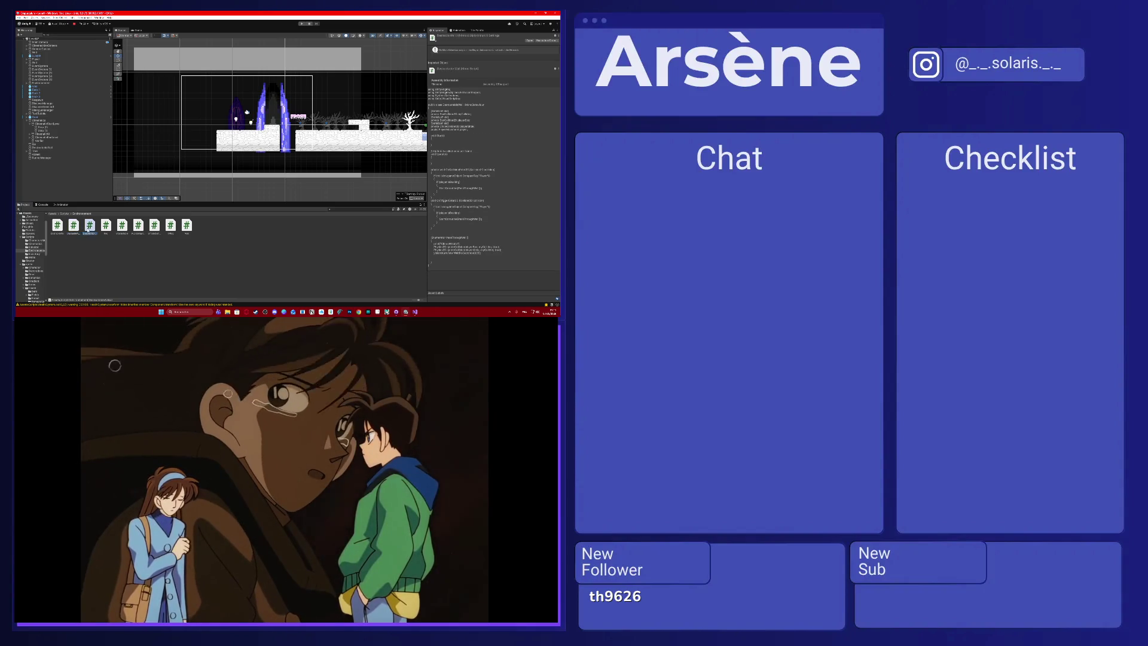
pyautogui.click(74, 226)
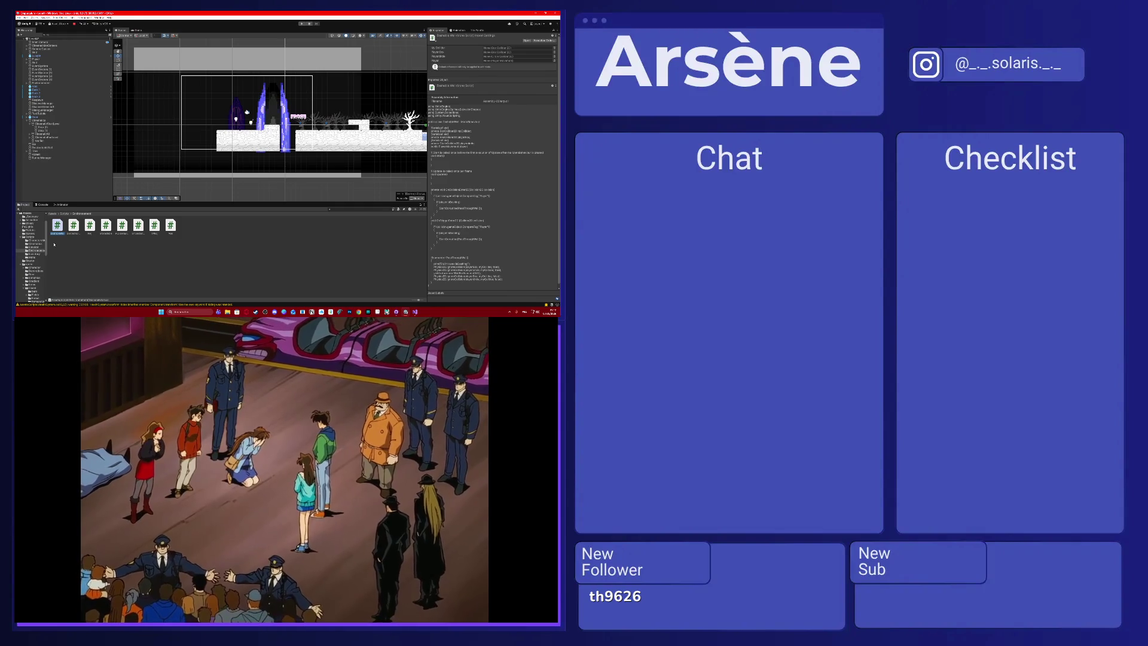
# Review the second script's code, select Scene Manager, and go up to the Scripts folder.
pyautogui.click(77, 235)
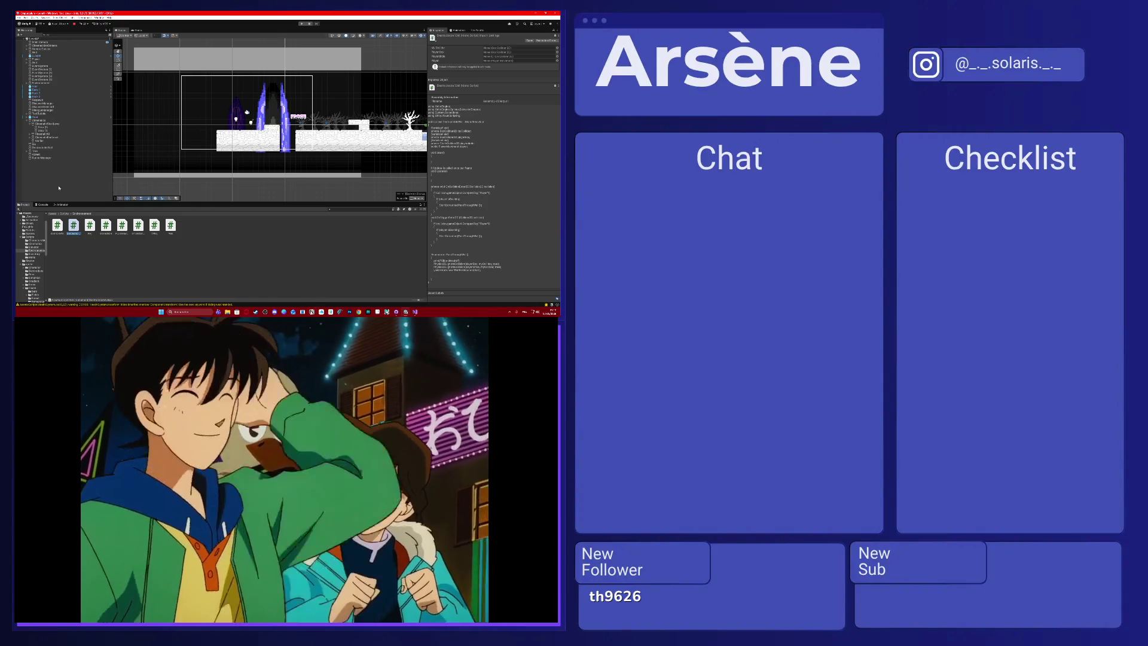
pyautogui.click(47, 207)
pyautogui.click(30, 205)
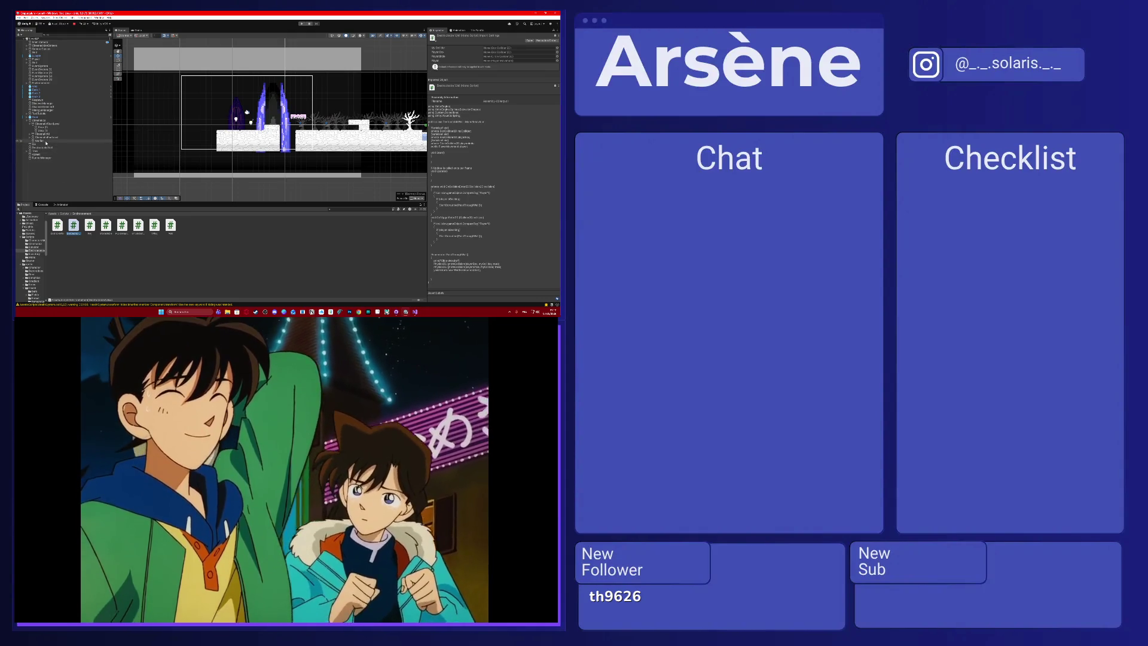
pyautogui.click(42, 158)
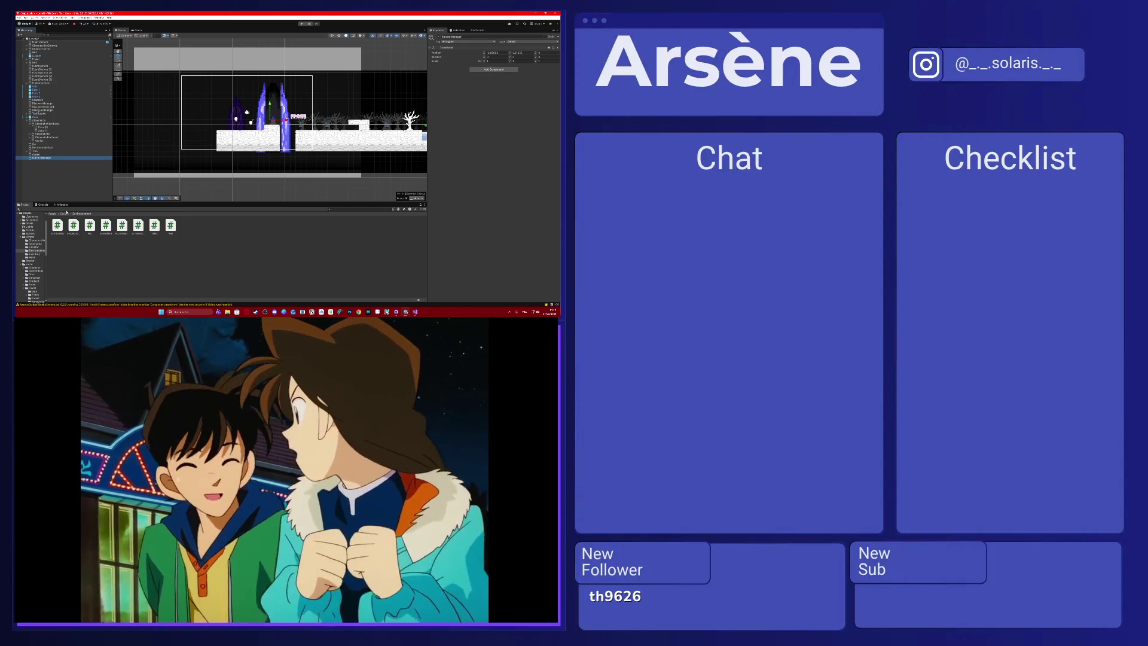
pyautogui.click(64, 213)
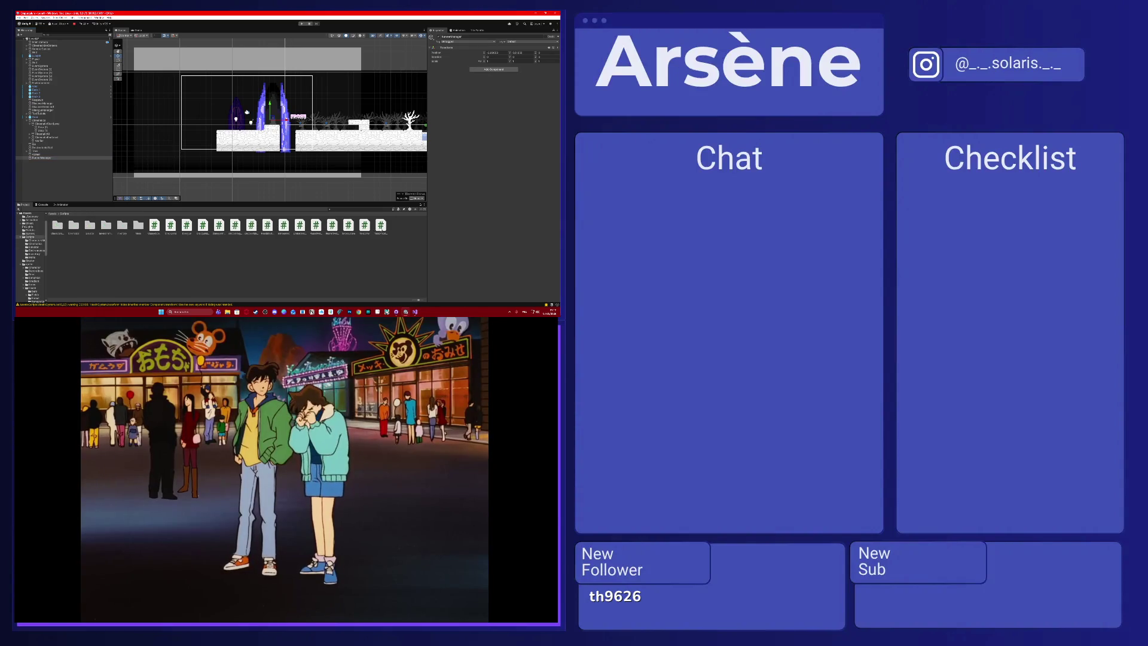
# Attach a script to the manager object and assign its Scene Object field.
pyautogui.moveTo(332, 226); pyautogui.dragTo(517, 224)
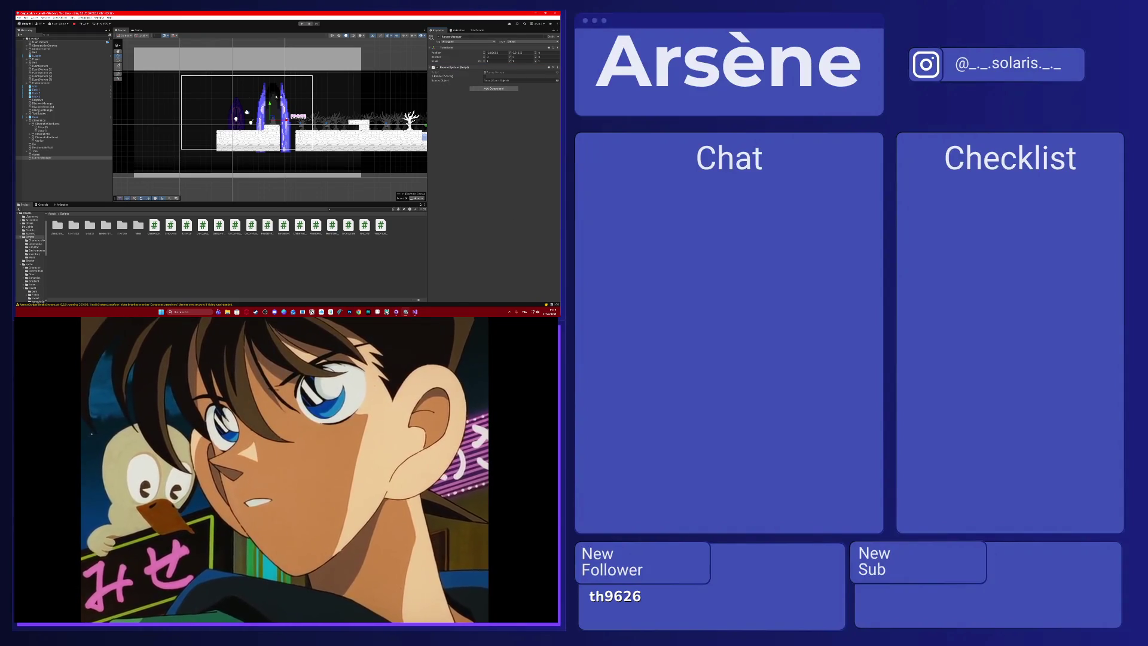
pyautogui.moveTo(520, 91); pyautogui.dragTo(520, 80)
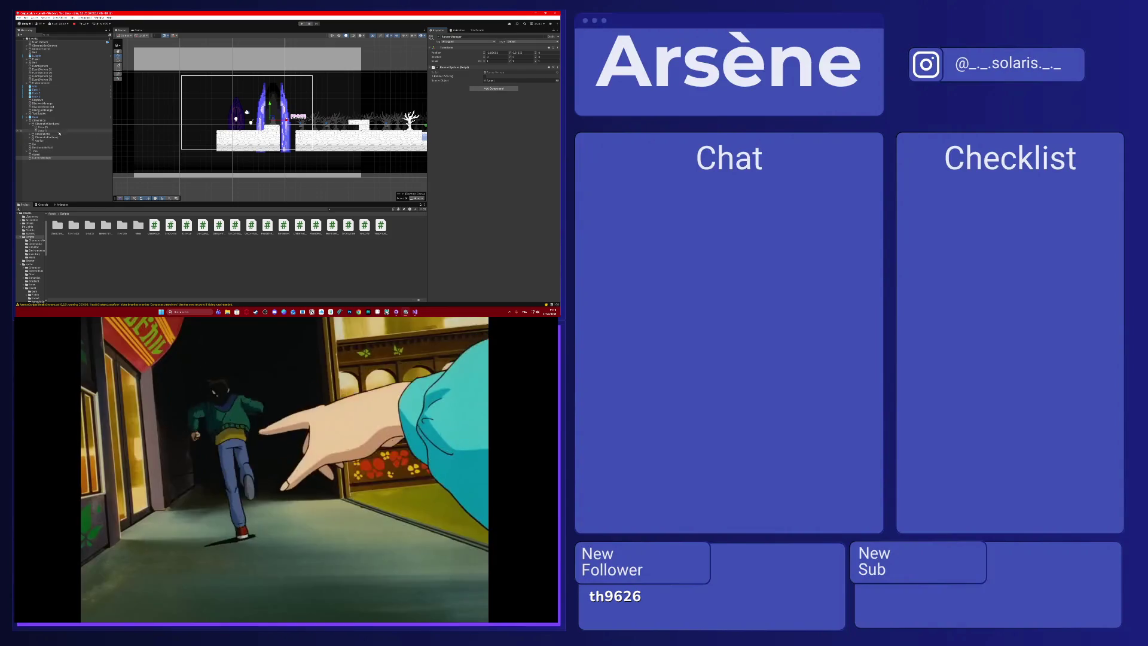
pyautogui.click(55, 128)
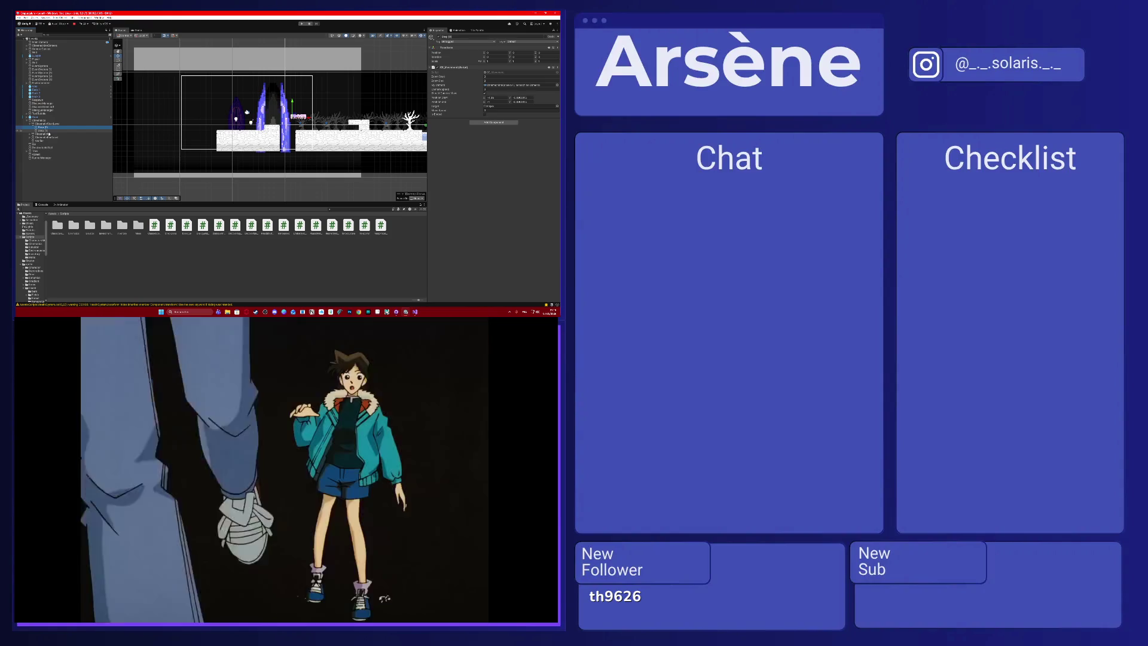
pyautogui.click(49, 130)
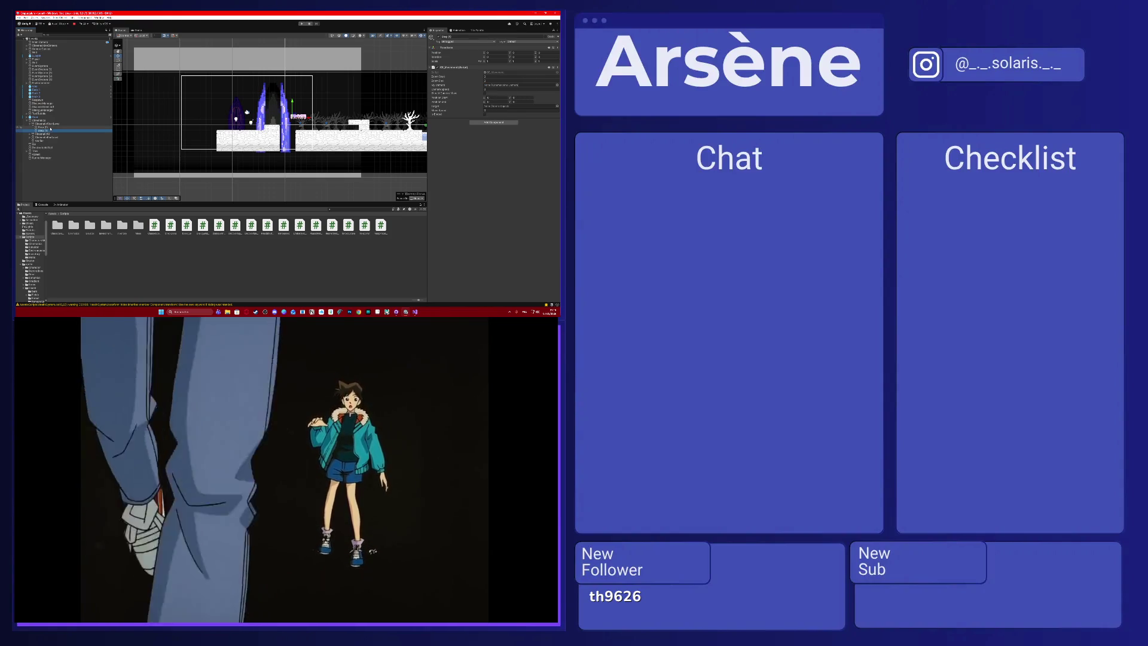
pyautogui.click(50, 128)
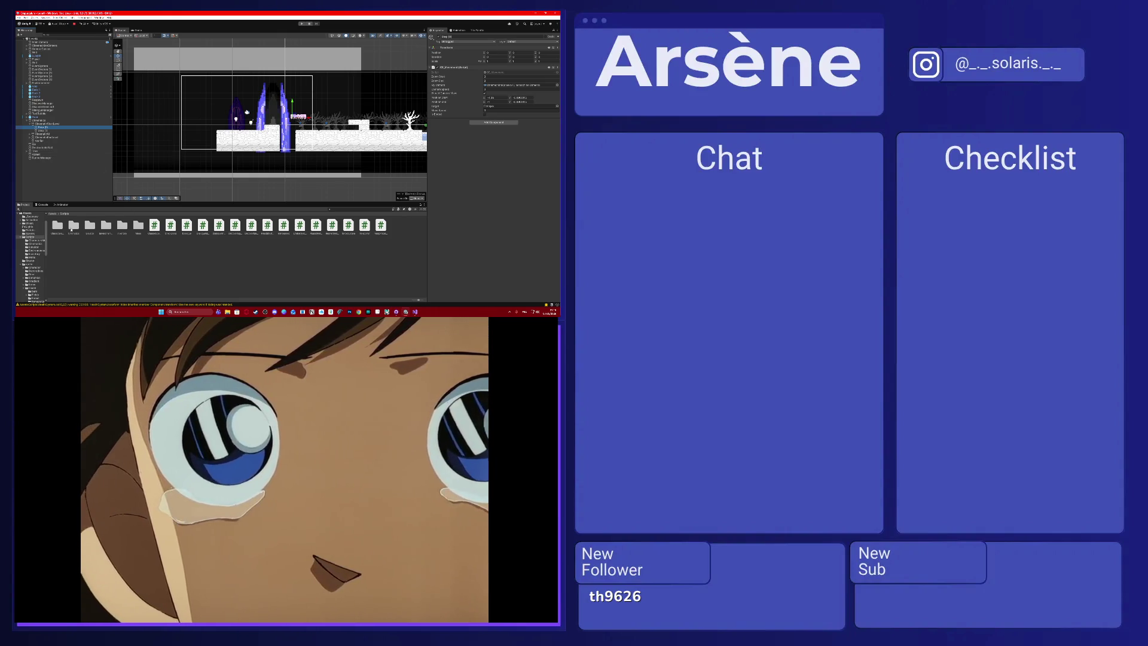
# Open the Cinematics scripts folder and remove the script component from the object below Boss (1).
pyautogui.doubleClick(60, 230)
pyautogui.click(50, 128)
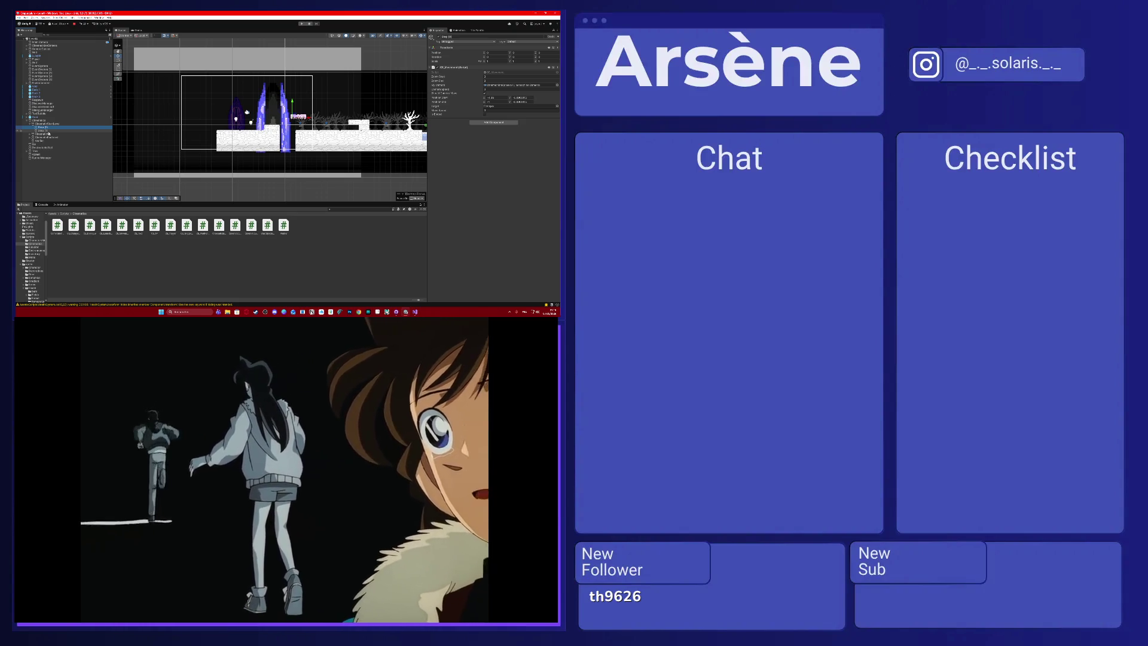
pyautogui.click(48, 131)
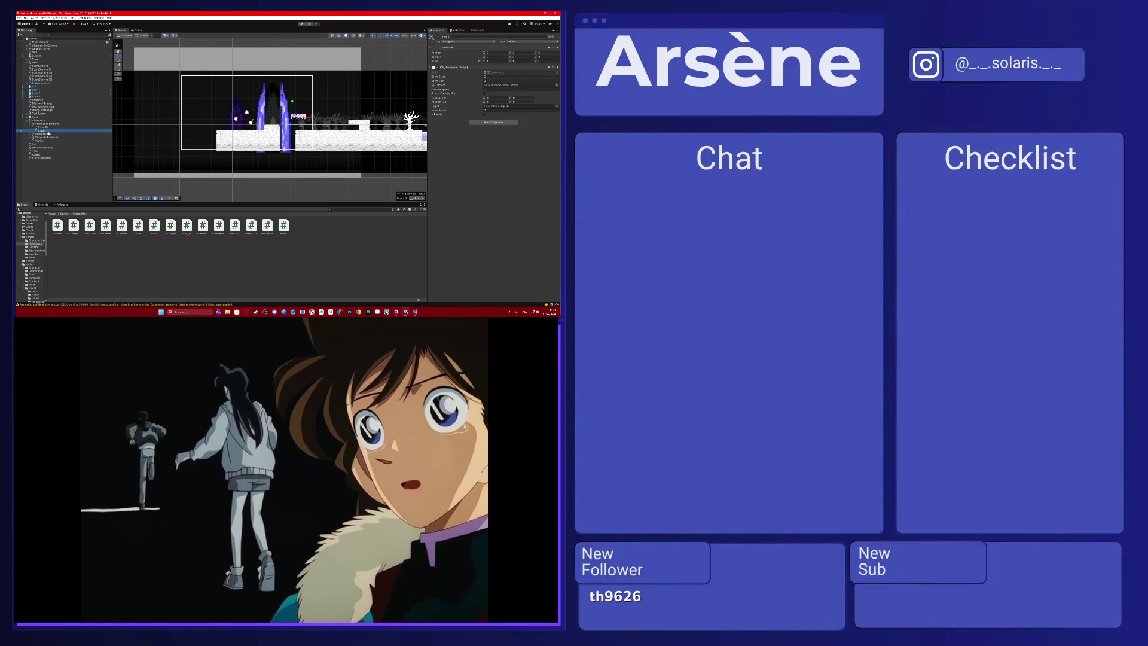
pyautogui.click(558, 67)
pyautogui.click(542, 79)
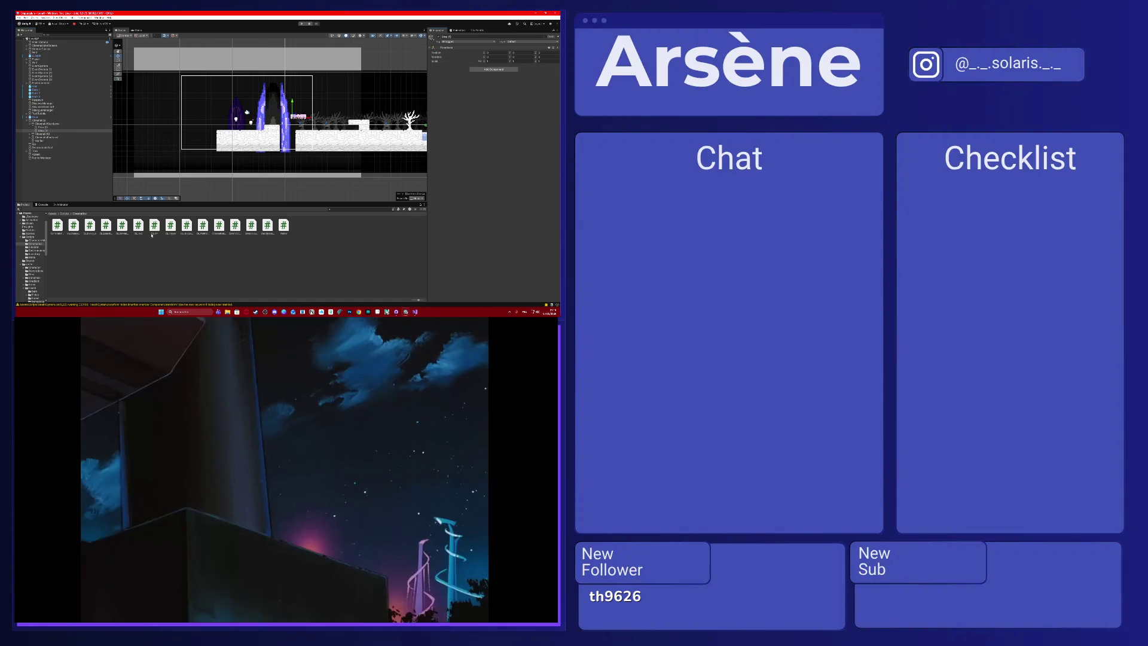
# Attach a script to the object, then duplicate the chosen scene object.
pyautogui.moveTo(210, 229); pyautogui.dragTo(470, 151)
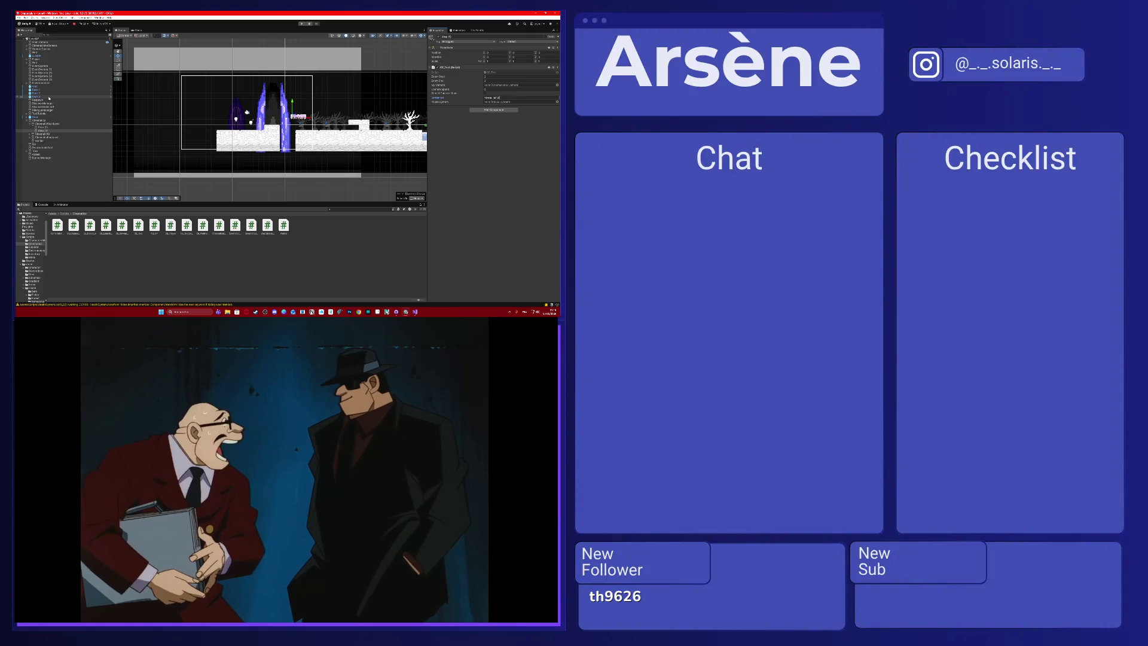
pyautogui.click(51, 131)
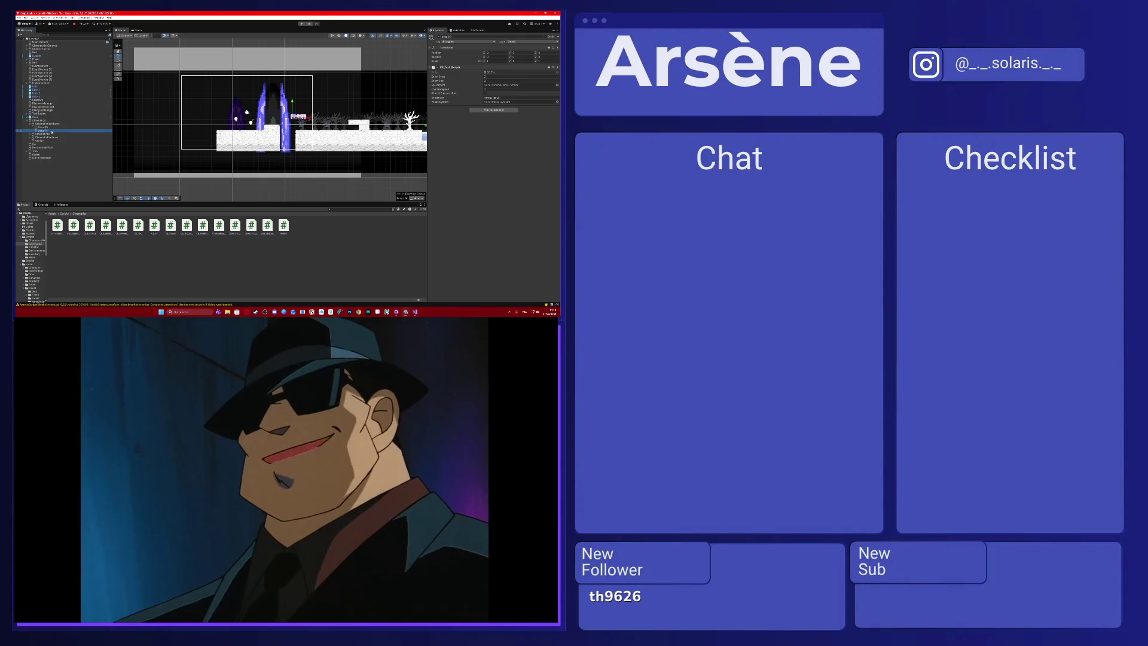
pyautogui.hotkey('ctrl', 'd')
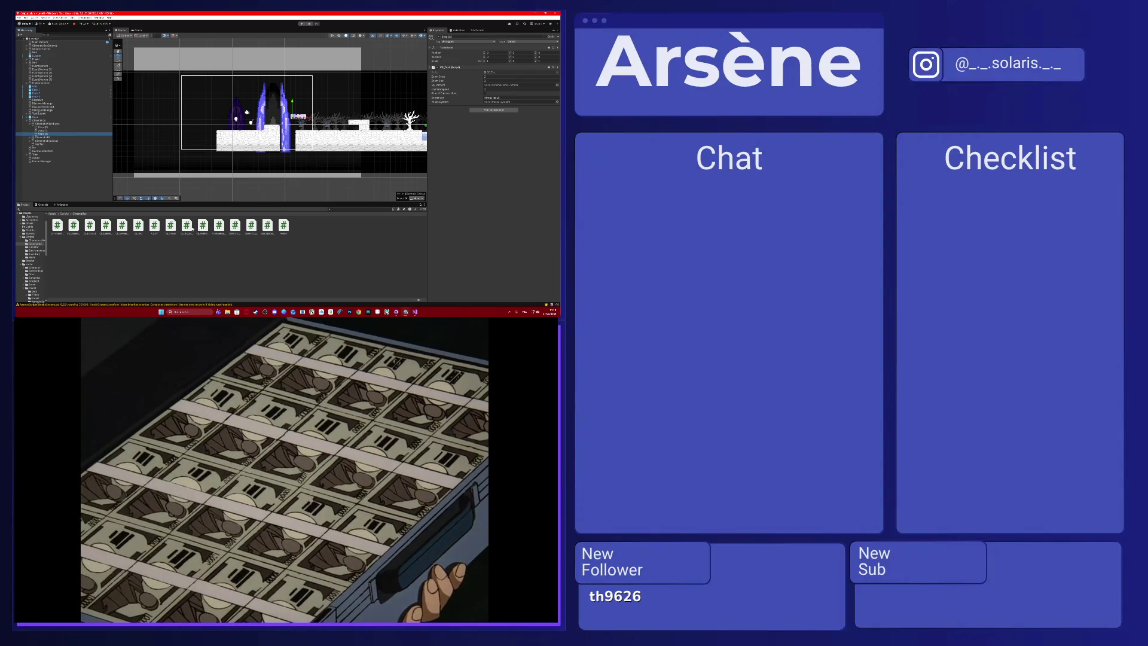
# Give the duplicate a script with its object reference assigned, and remove CE_Test.
pyautogui.moveTo(114, 239); pyautogui.dragTo(453, 201)
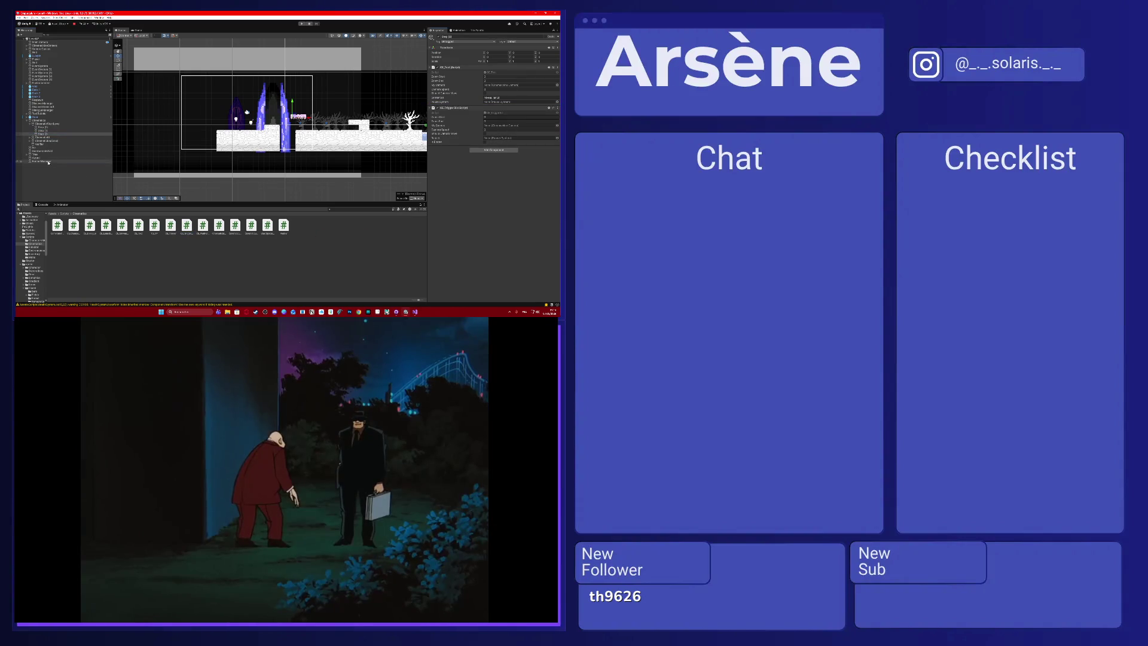
pyautogui.click(528, 138)
pyautogui.moveTo(528, 138); pyautogui.dragTo(526, 137)
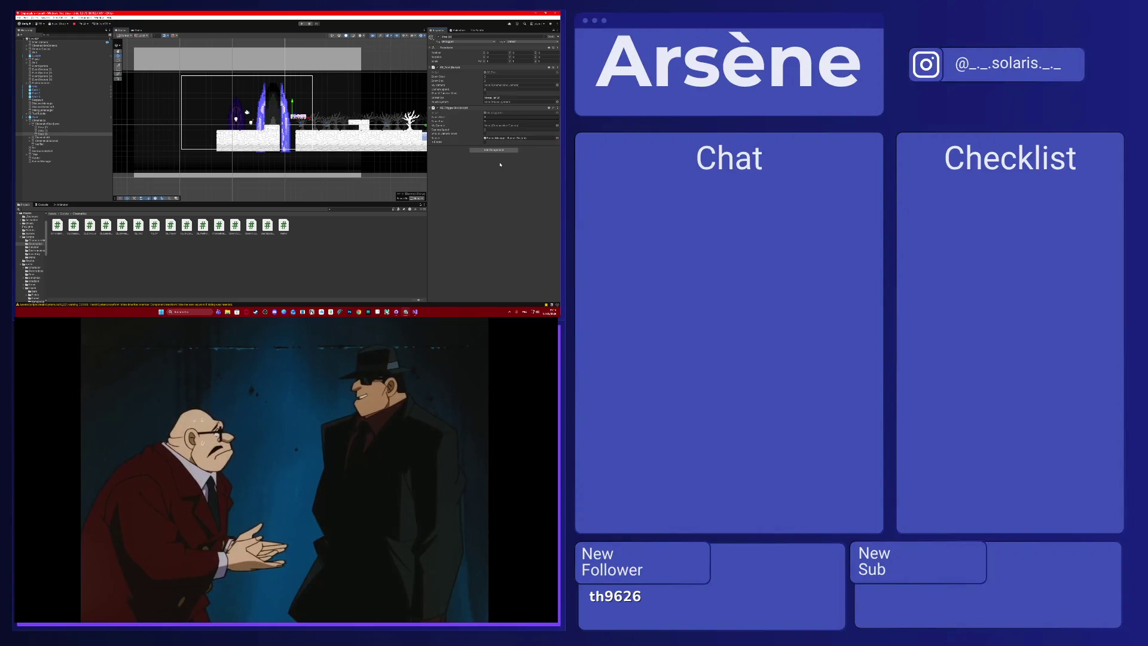
pyautogui.click(557, 67)
pyautogui.click(541, 78)
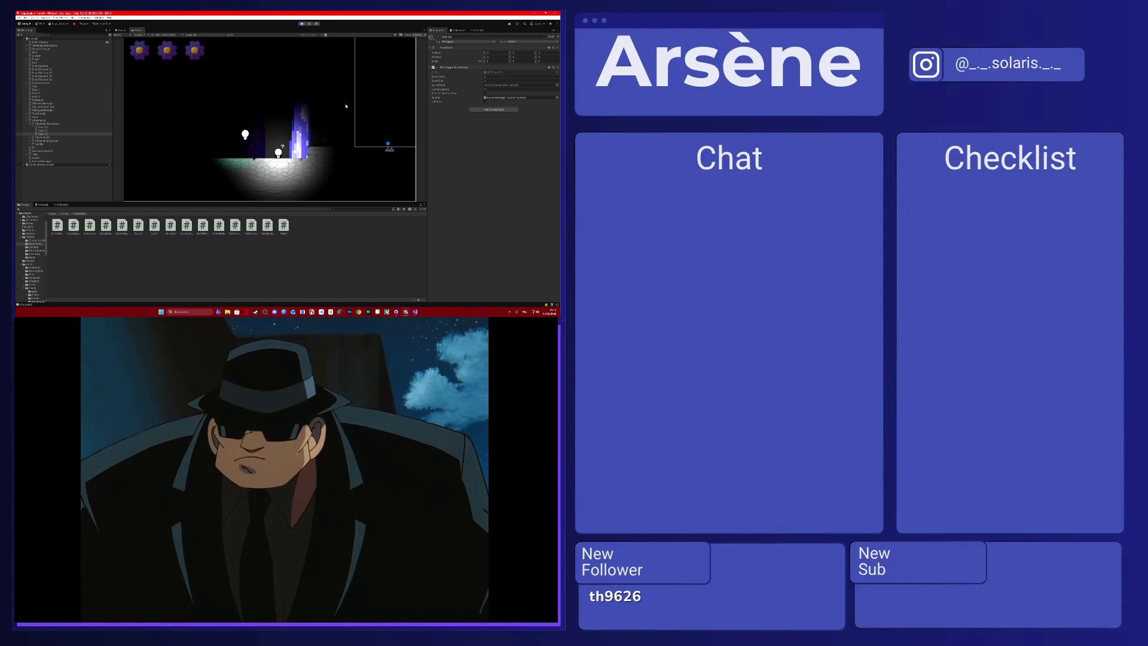
# Walk the player into the fire, stop, enable a Cinematic component option, and replay.
pyautogui.press('d')
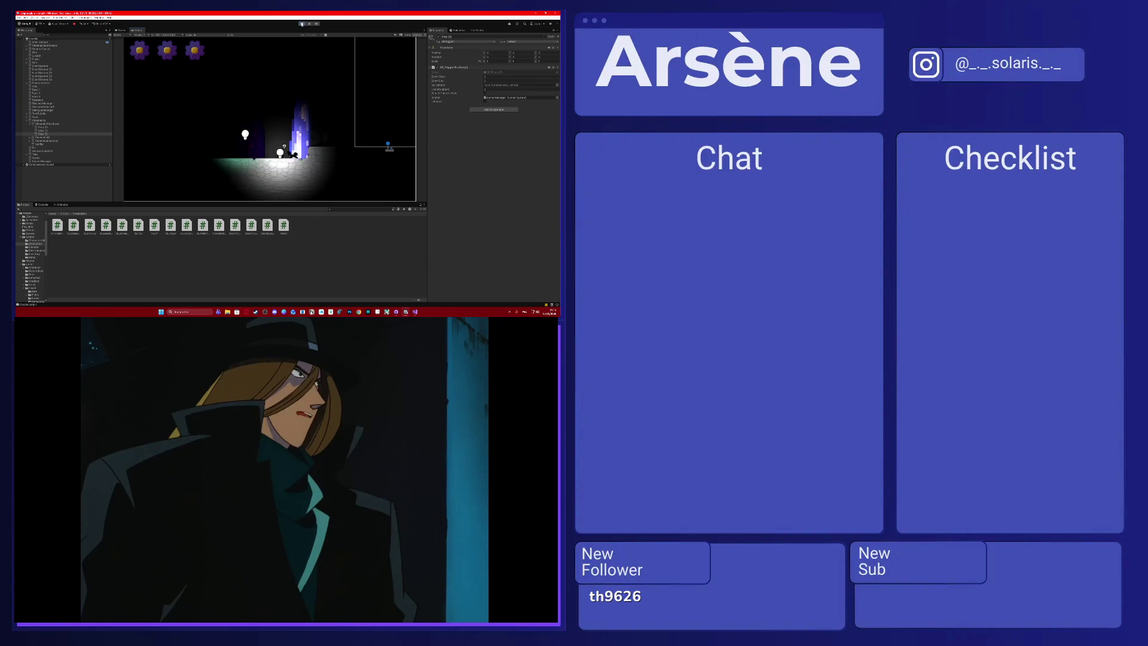
pyautogui.hotkey('ctrl', 'p')
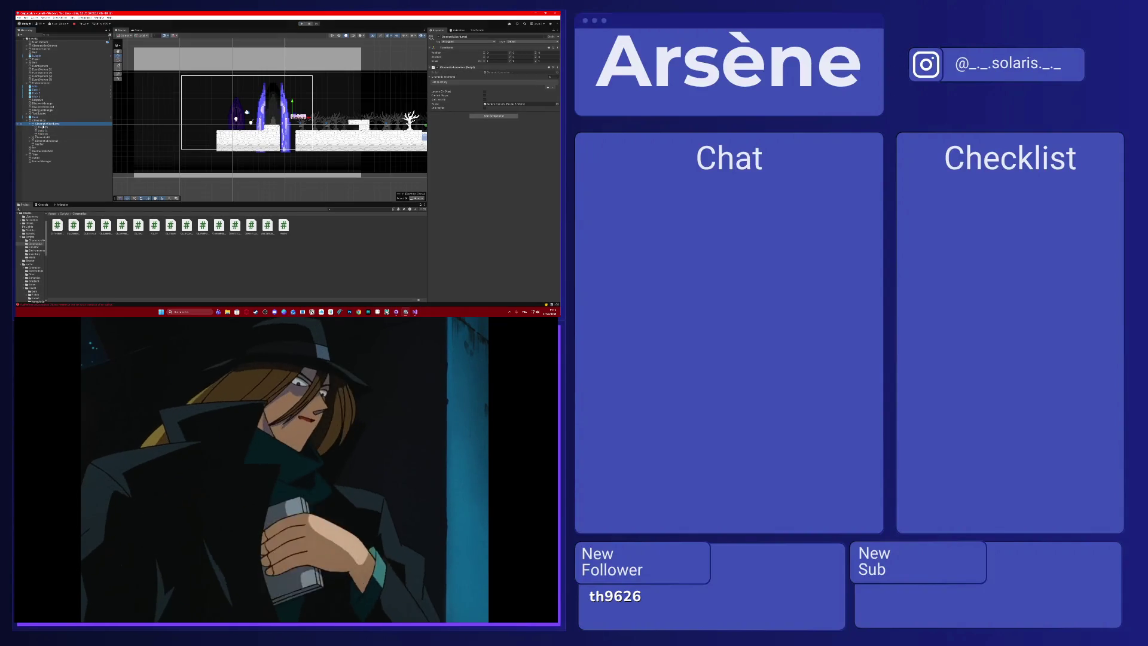
pyautogui.click(485, 93)
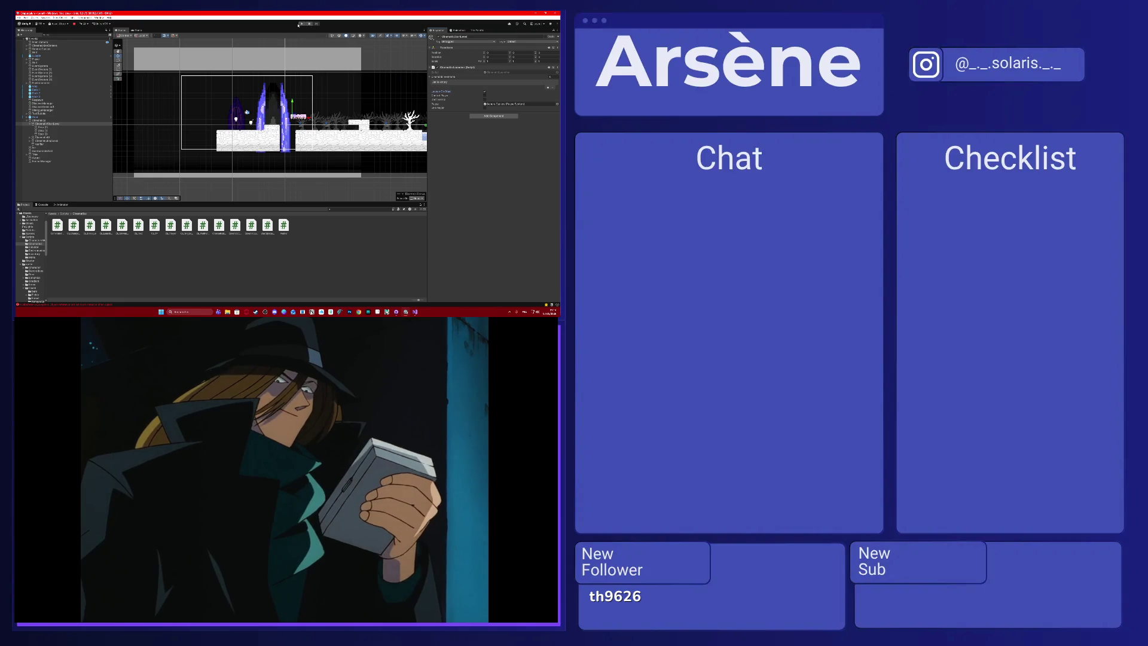
pyautogui.click(299, 25)
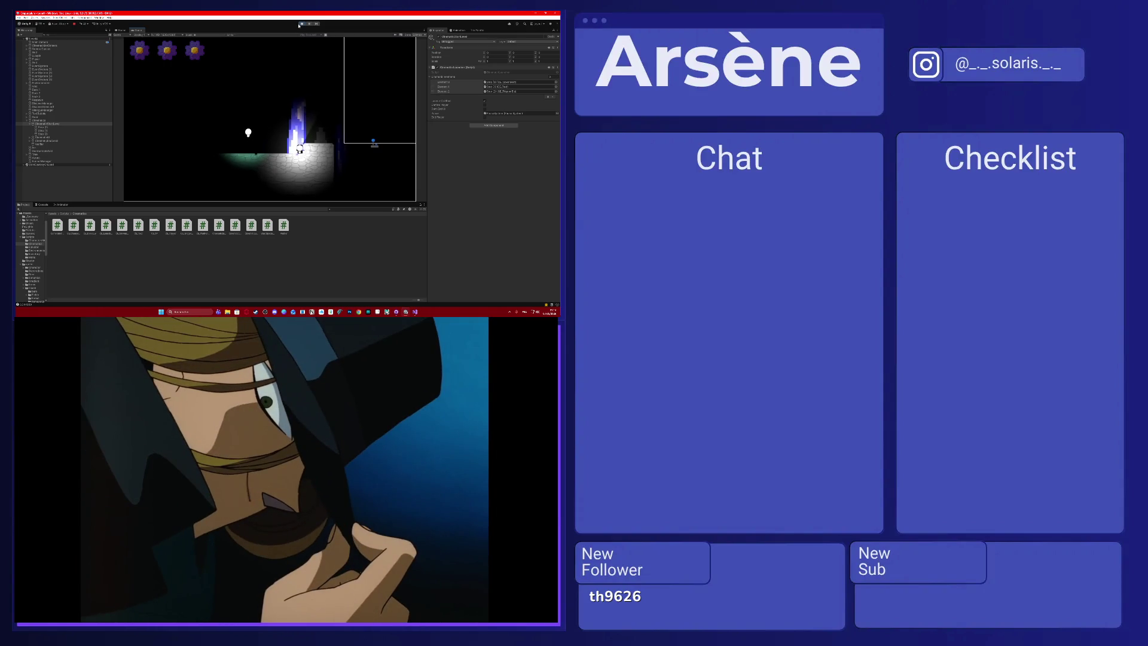
# Read the red error's details in the Console and inspect several Hierarchy objects.
pyautogui.click(71, 128)
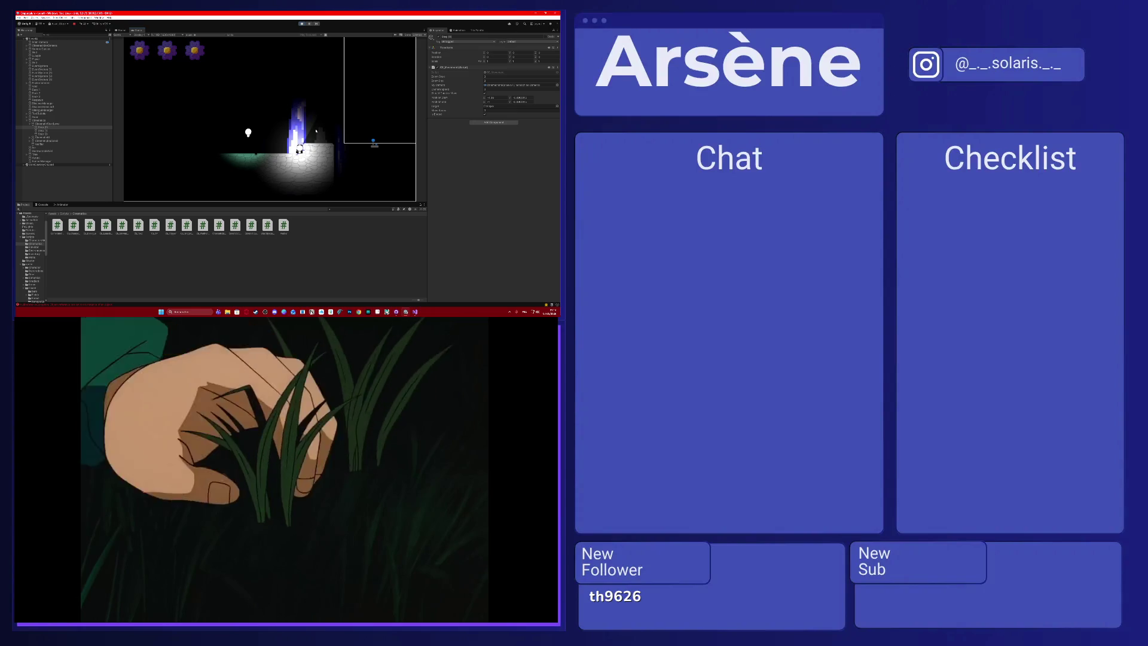
pyautogui.click(48, 206)
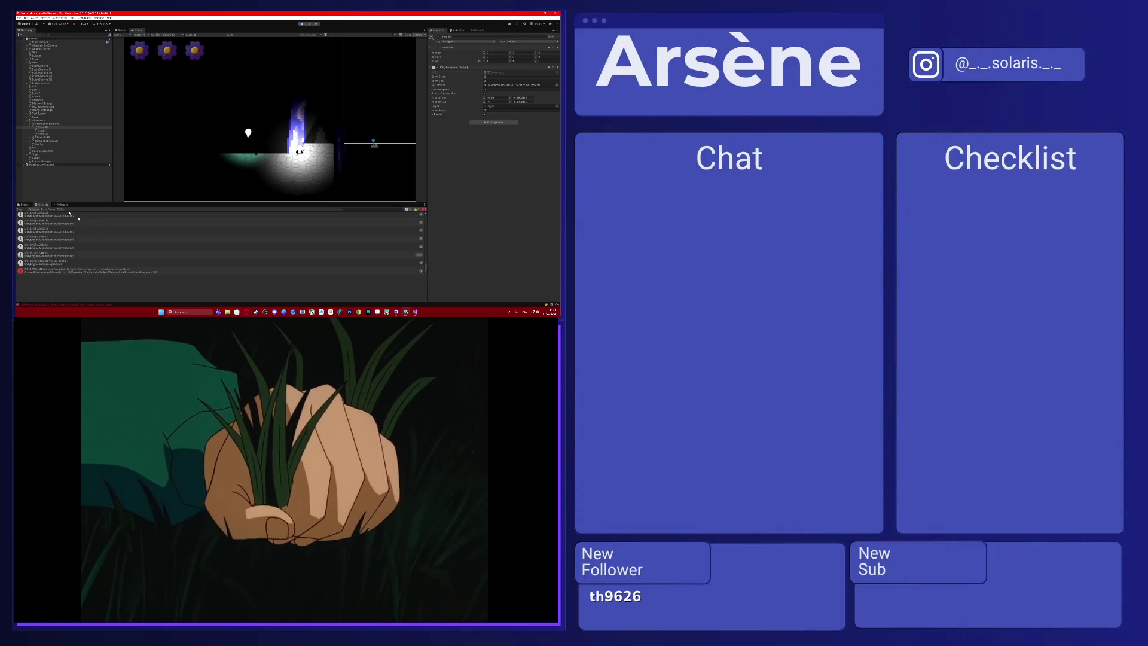
pyautogui.click(104, 267)
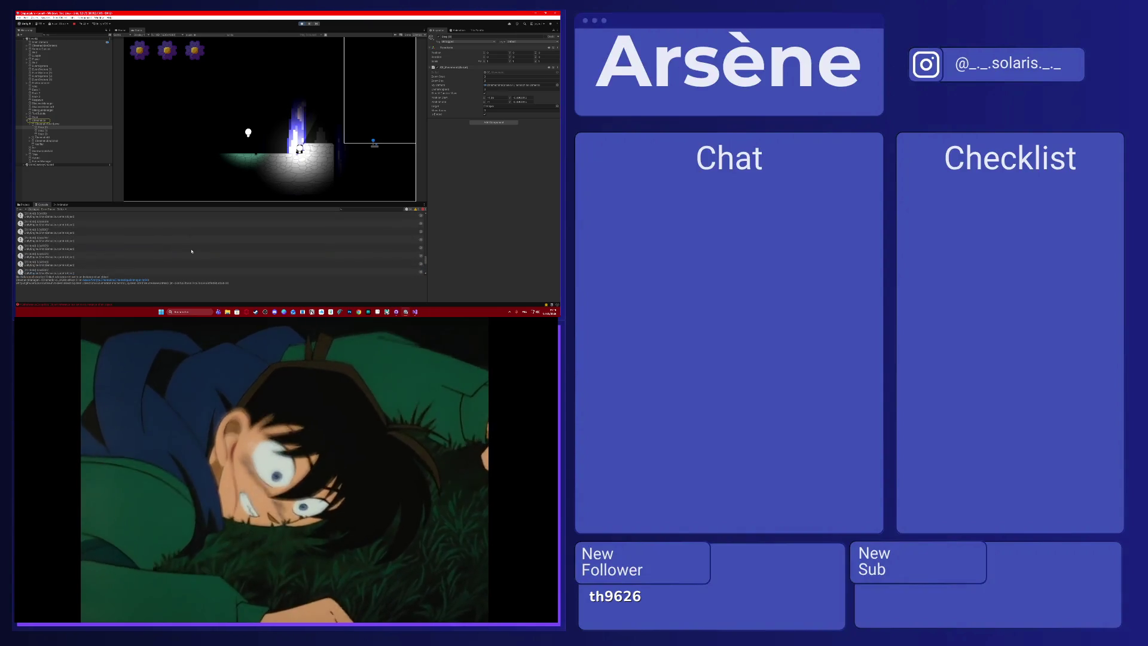
pyautogui.click(60, 135)
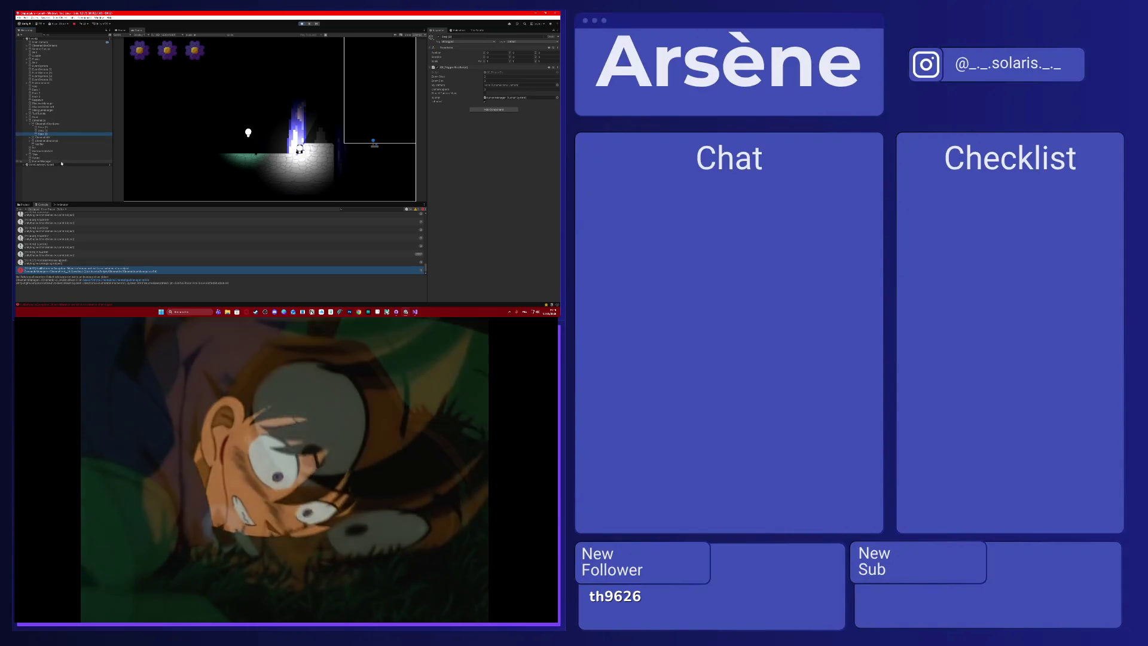
pyautogui.click(61, 161)
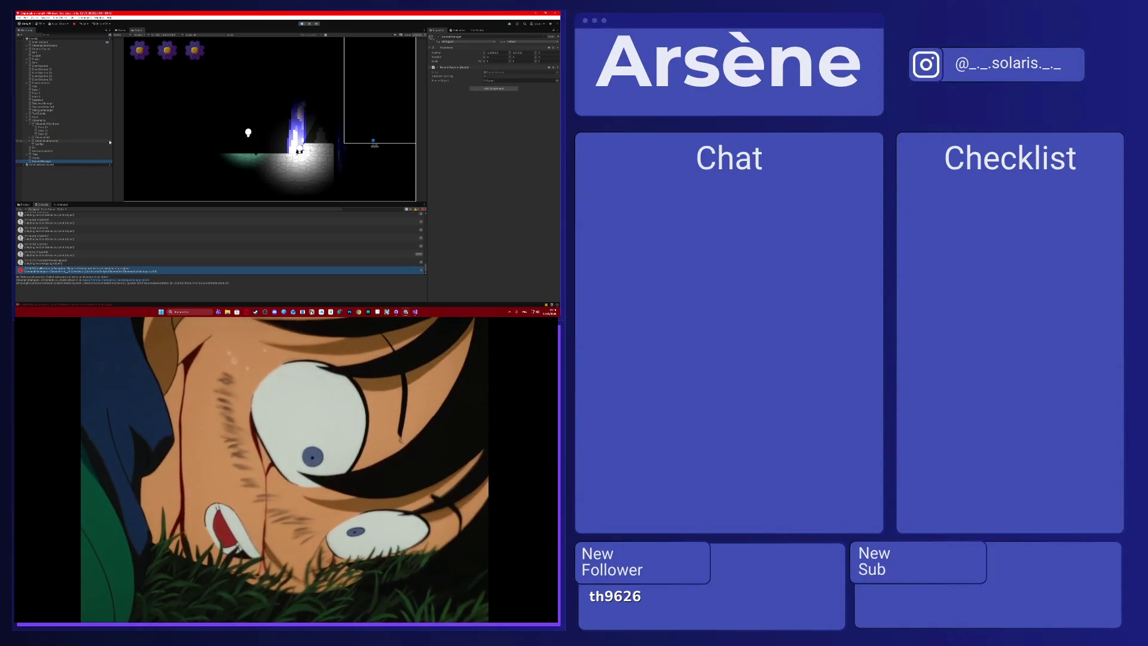
pyautogui.click(42, 158)
pyautogui.click(122, 30)
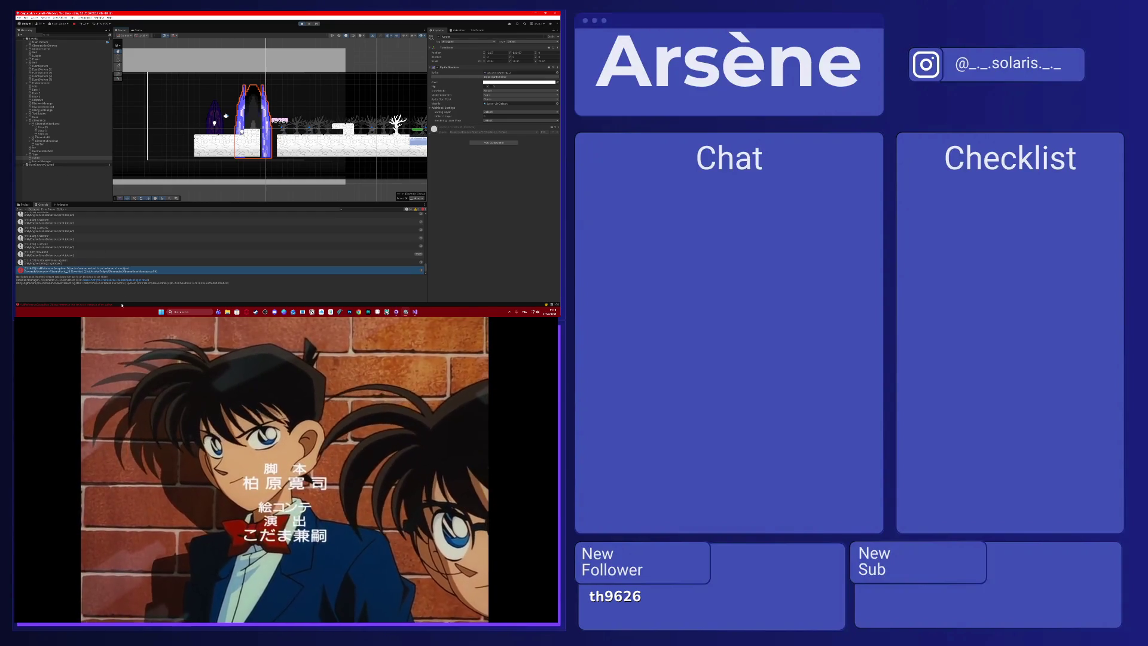
# Switch the tutorial video to its next episode and dismiss the support message.
pyautogui.moveTo(160, 423)
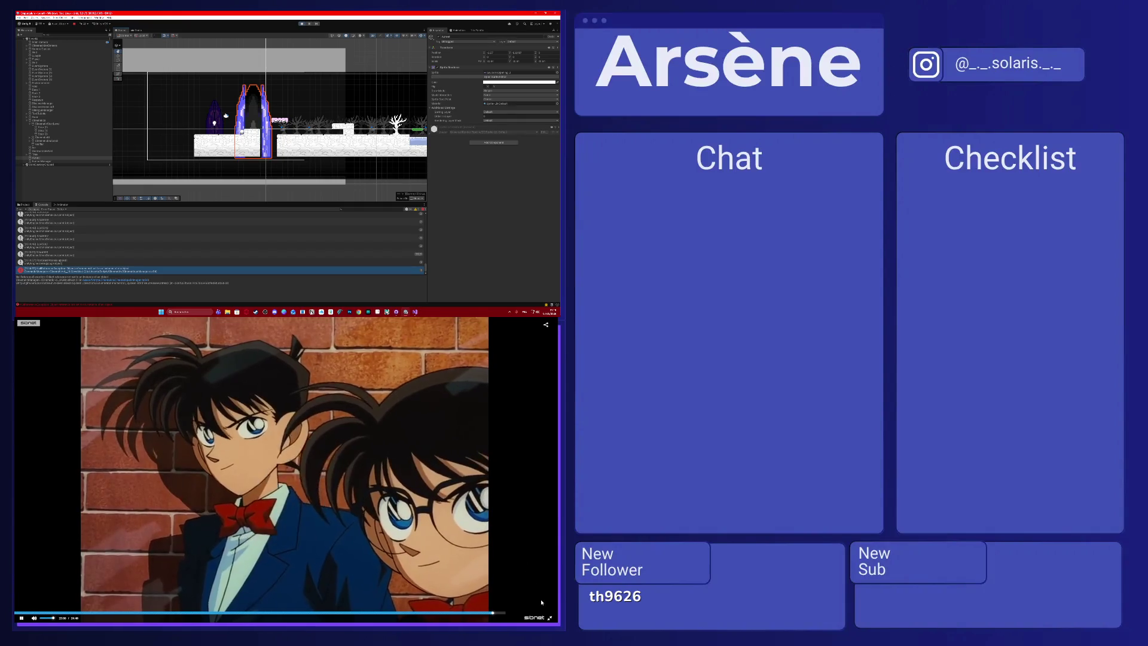
pyautogui.click(548, 618)
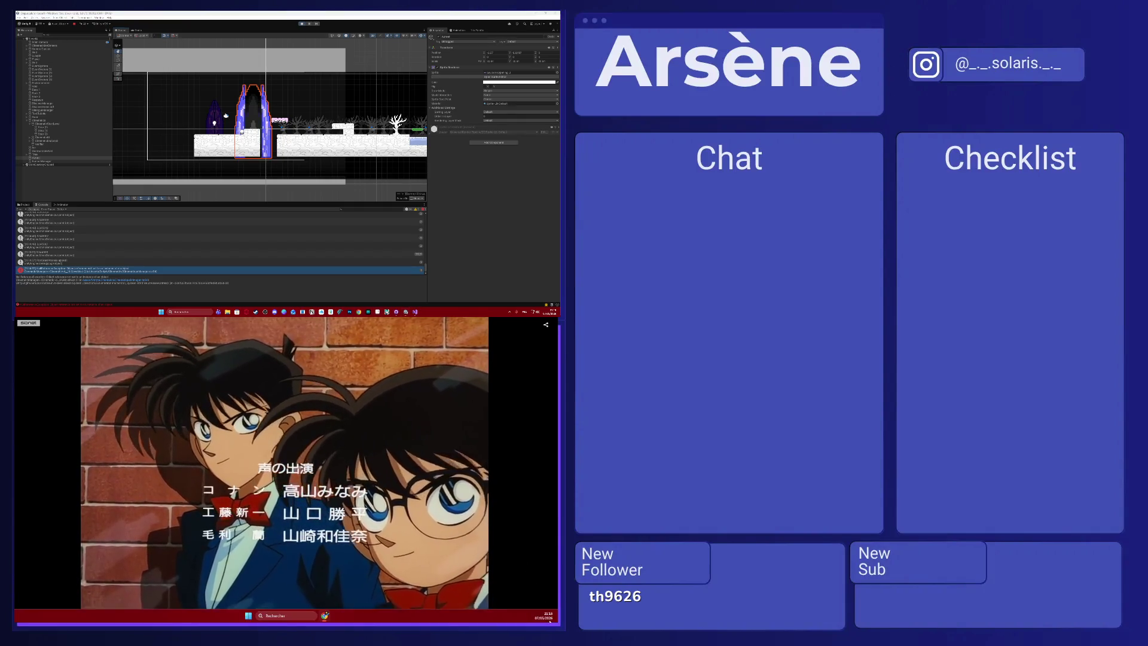
pyautogui.click(536, 351)
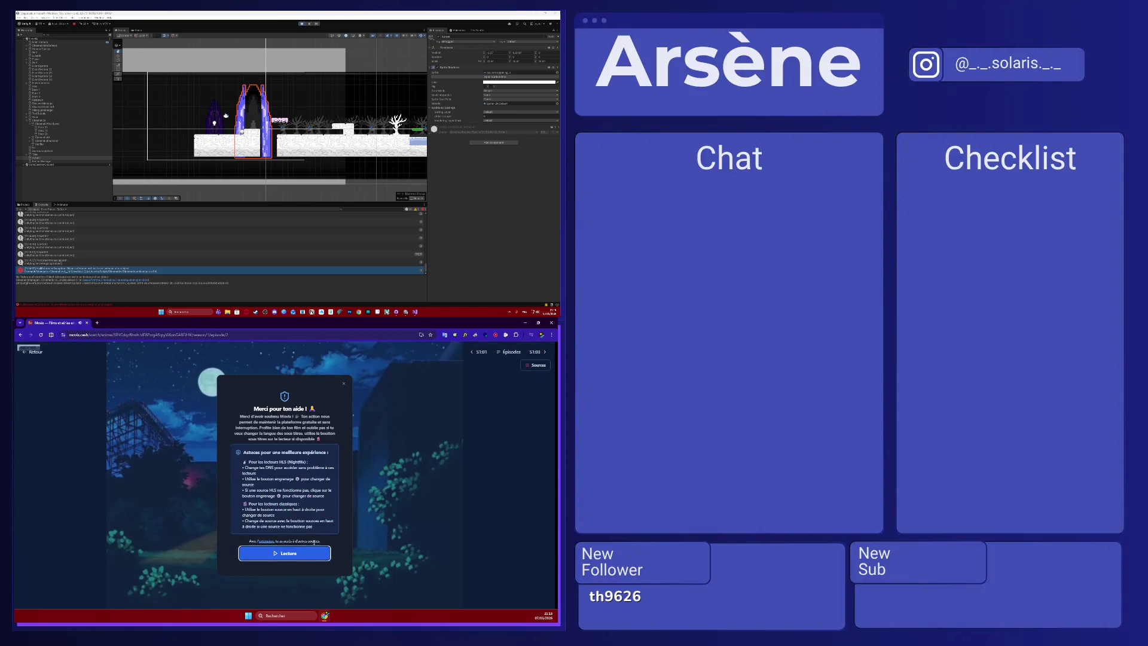
pyautogui.click(290, 552)
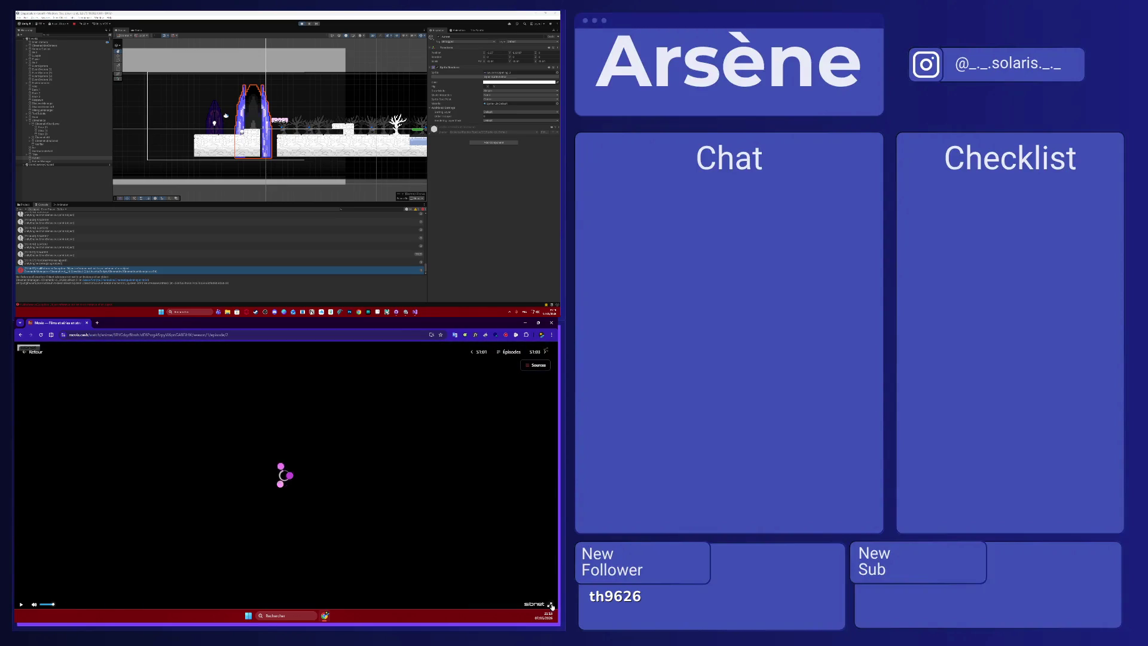
# Return the video to fullscreen without the ad, then show the Project panel and select an object.
pyautogui.click(551, 604)
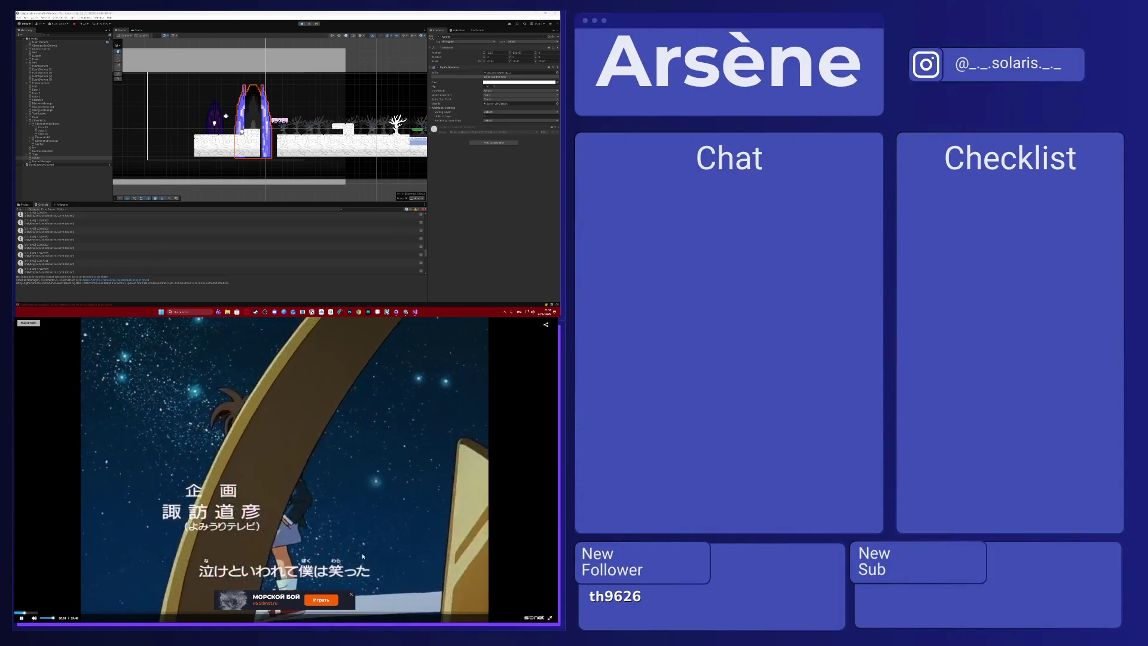
pyautogui.click(351, 595)
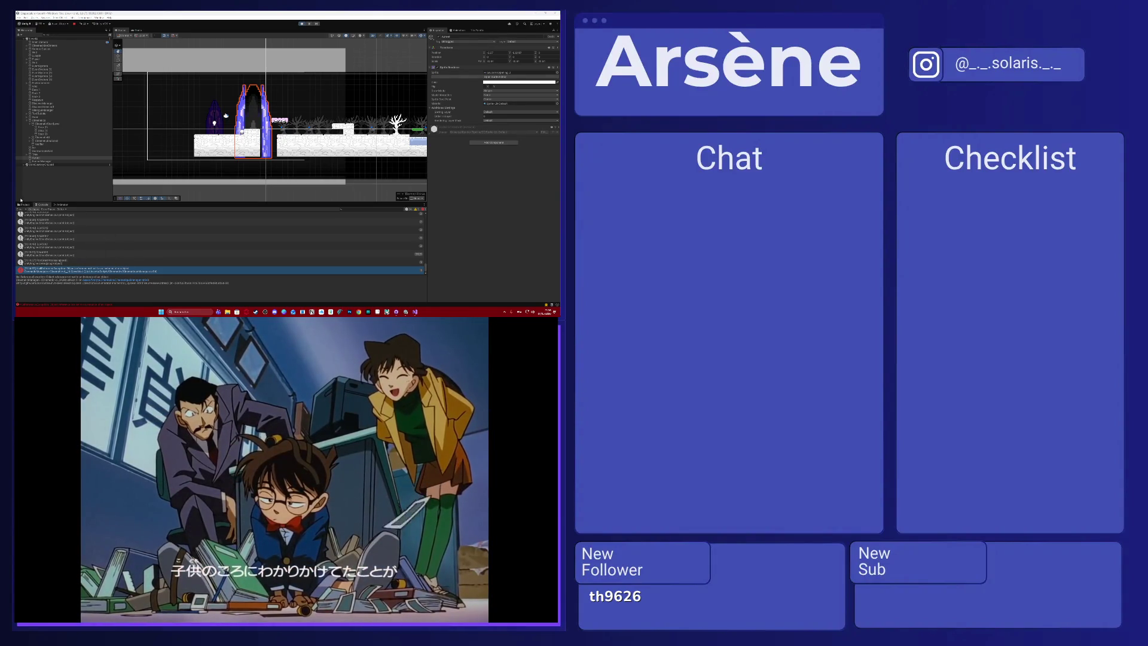
pyautogui.click(25, 204)
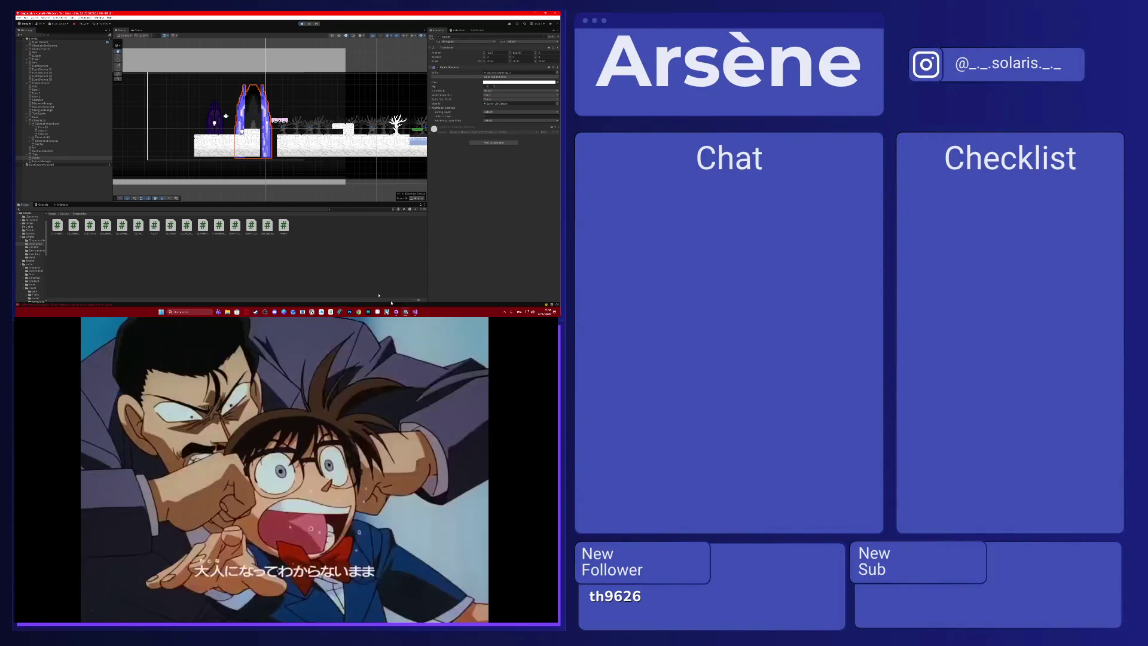
pyautogui.click(42, 161)
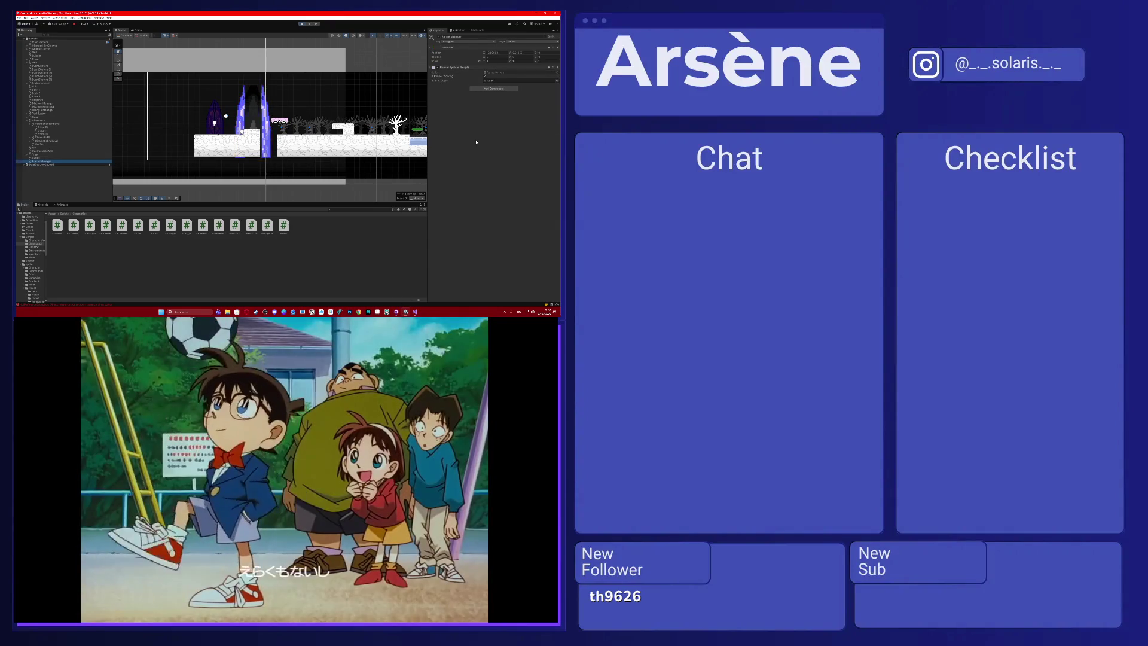
# Open RunnerSystem.cs and rename its FixedUpdate method to Update.
pyautogui.click(415, 312)
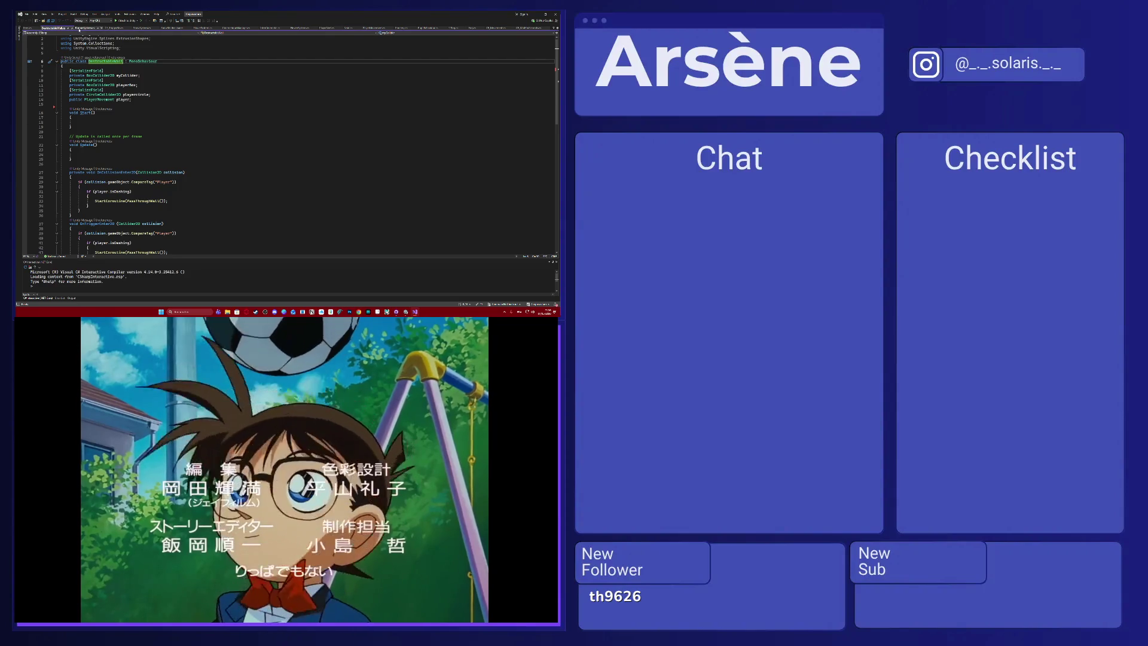
pyautogui.click(85, 27)
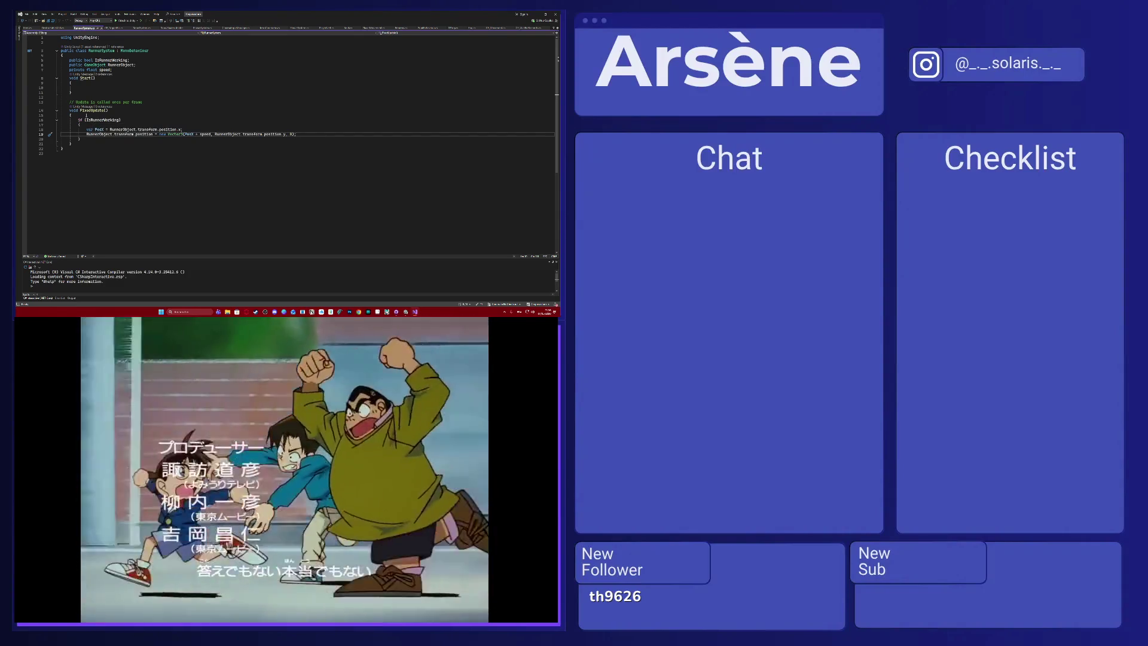
pyautogui.click(82, 111)
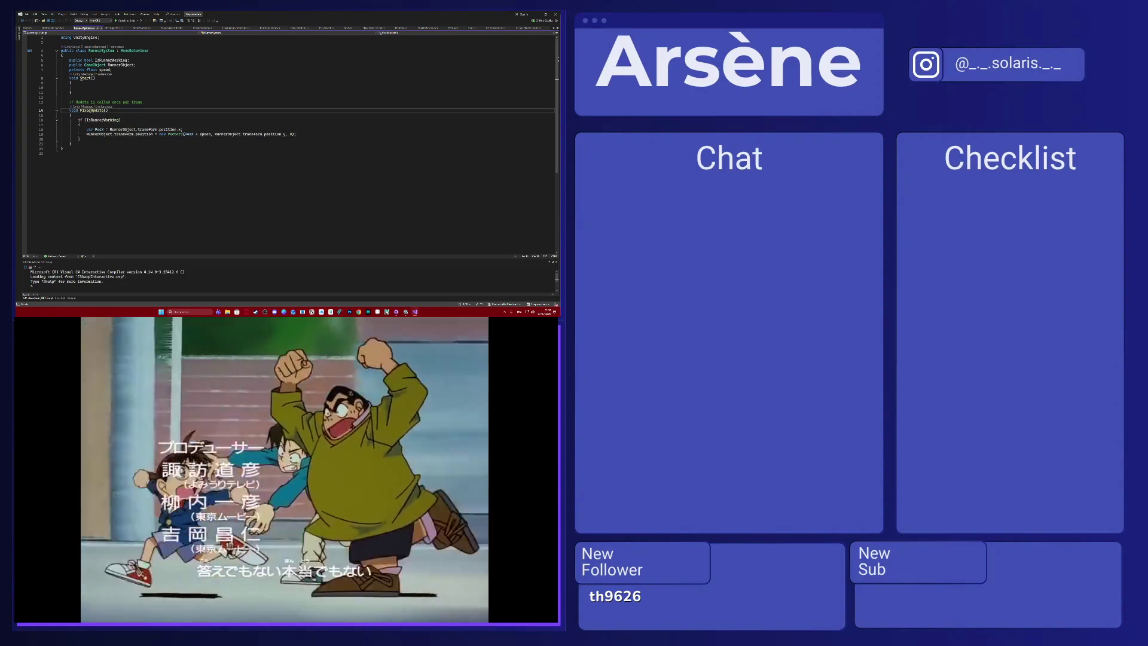
pyautogui.press('Delete')
pyautogui.press('Delete')
pyautogui.press('Delete')
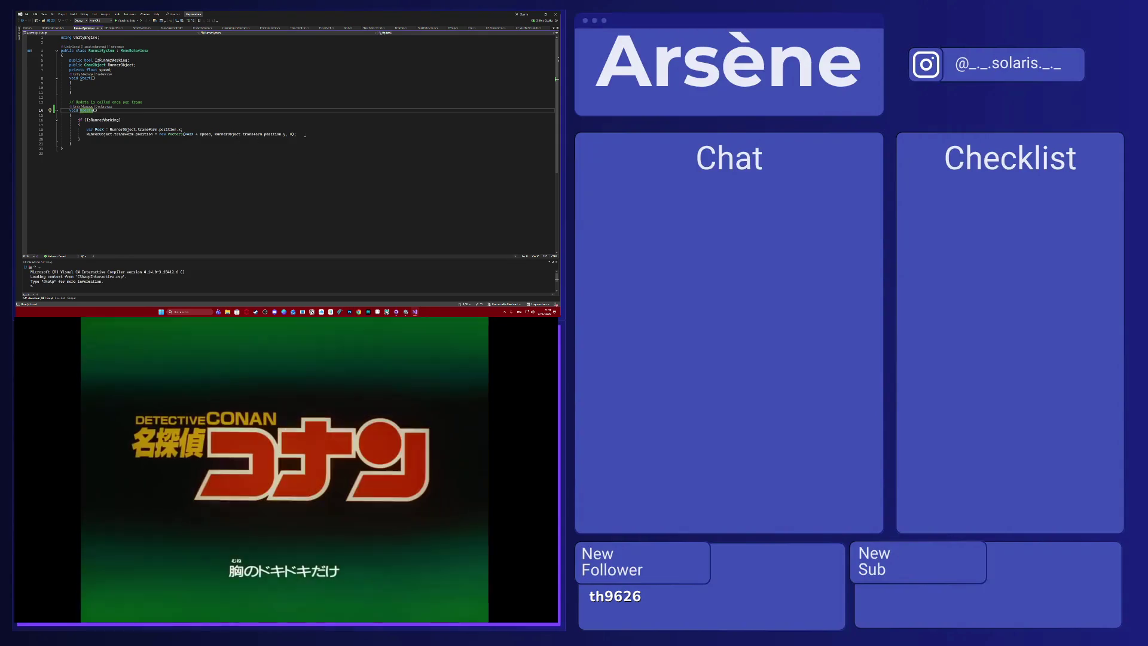
# Add print("Position modified"); after the position line and return to Unity to recompile.
pyautogui.press('Return')
pyautogui.write('print')
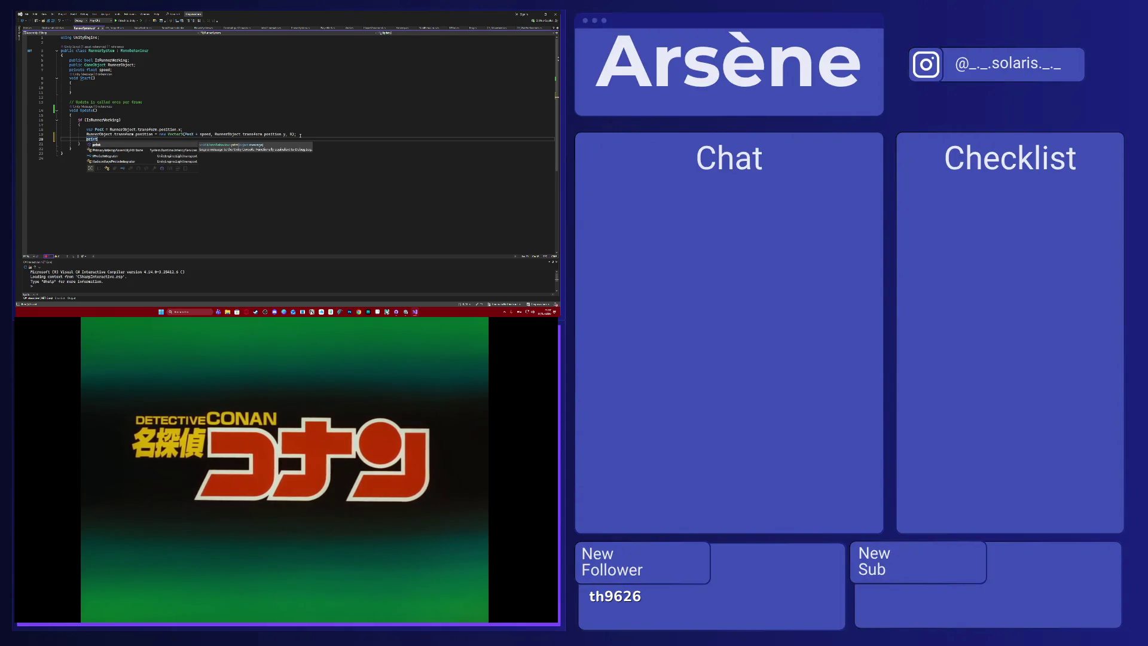
pyautogui.write('("Position modifié')
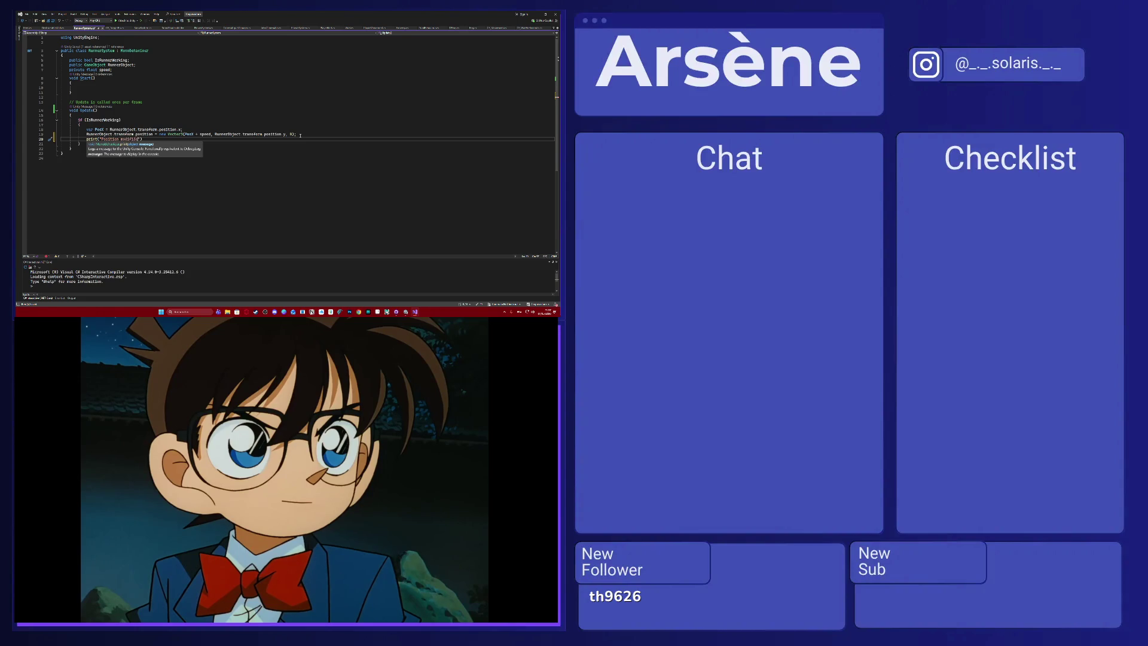
pyautogui.write('");')
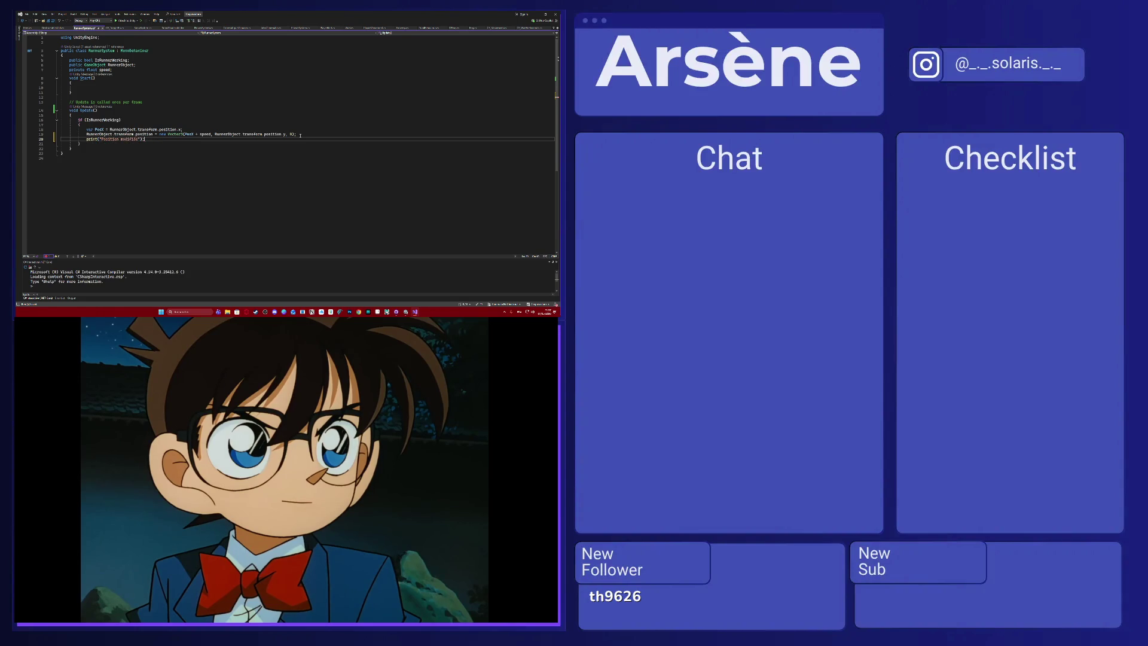
pyautogui.click(537, 12)
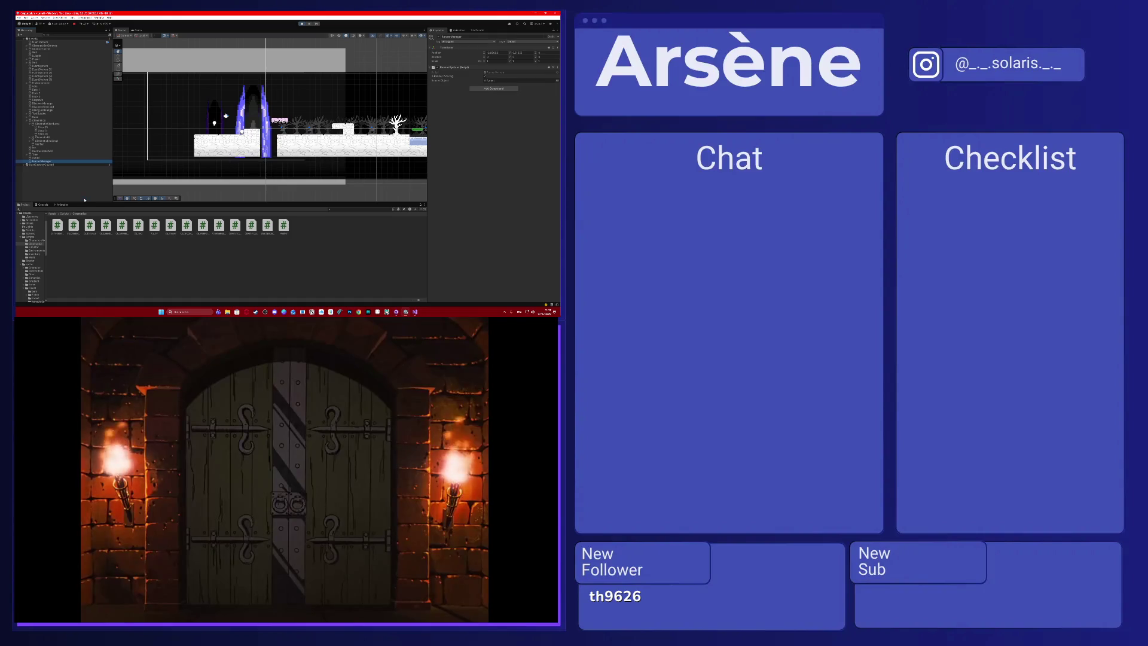
# Delete an object from the scene, then stop and restart the game.
pyautogui.click(59, 127)
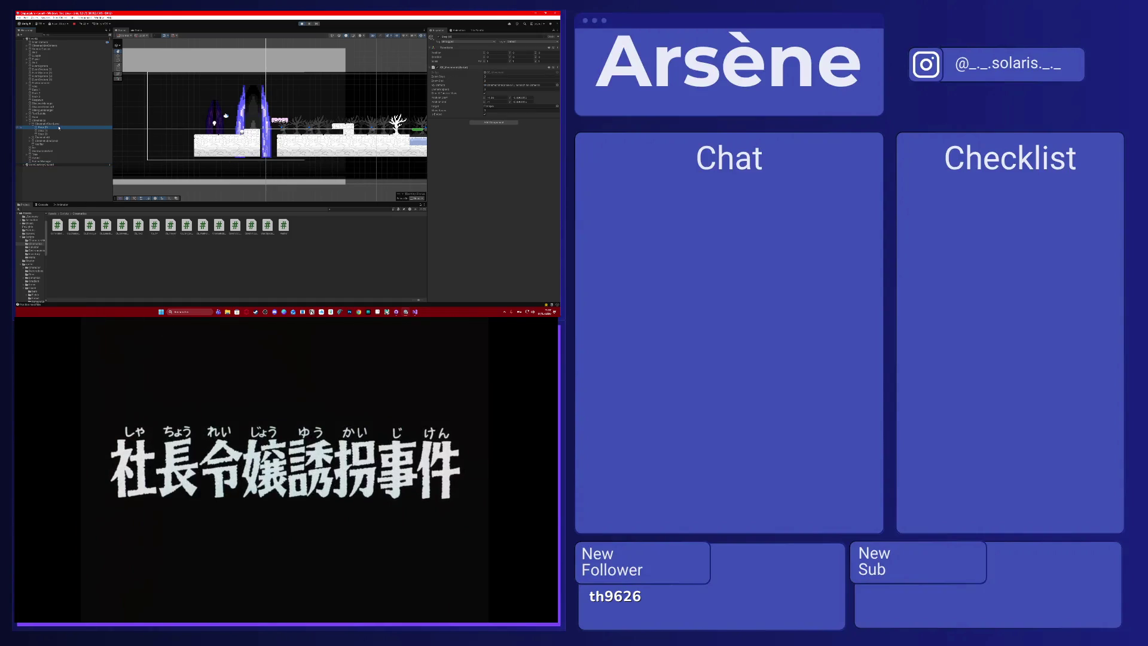
pyautogui.press('Delete')
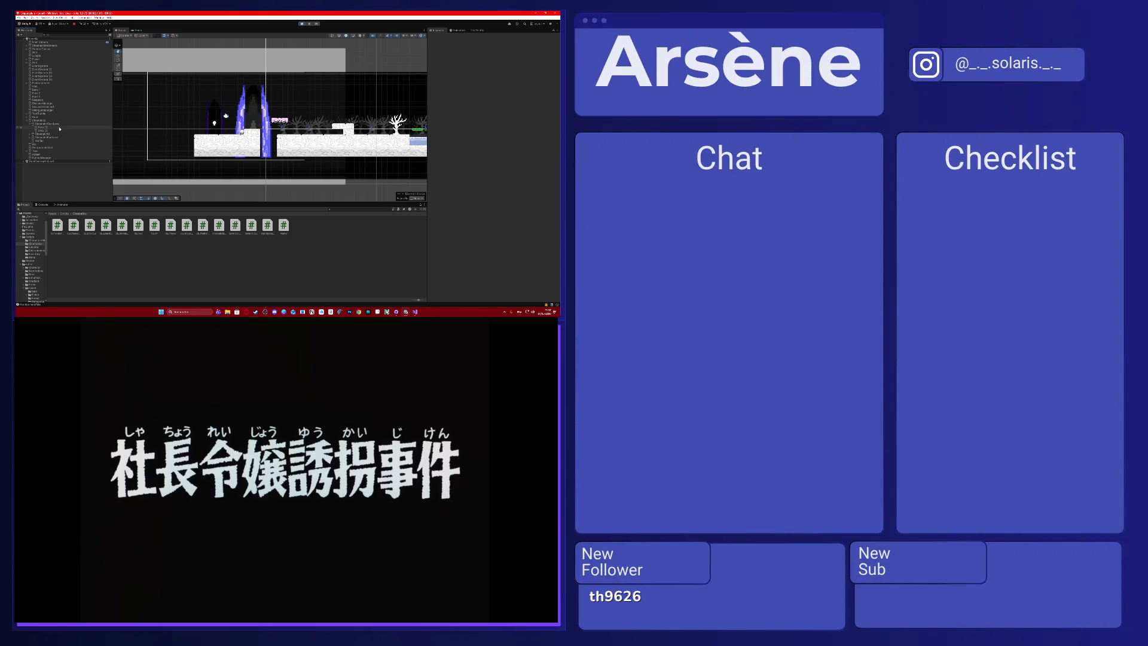
pyautogui.click(301, 25)
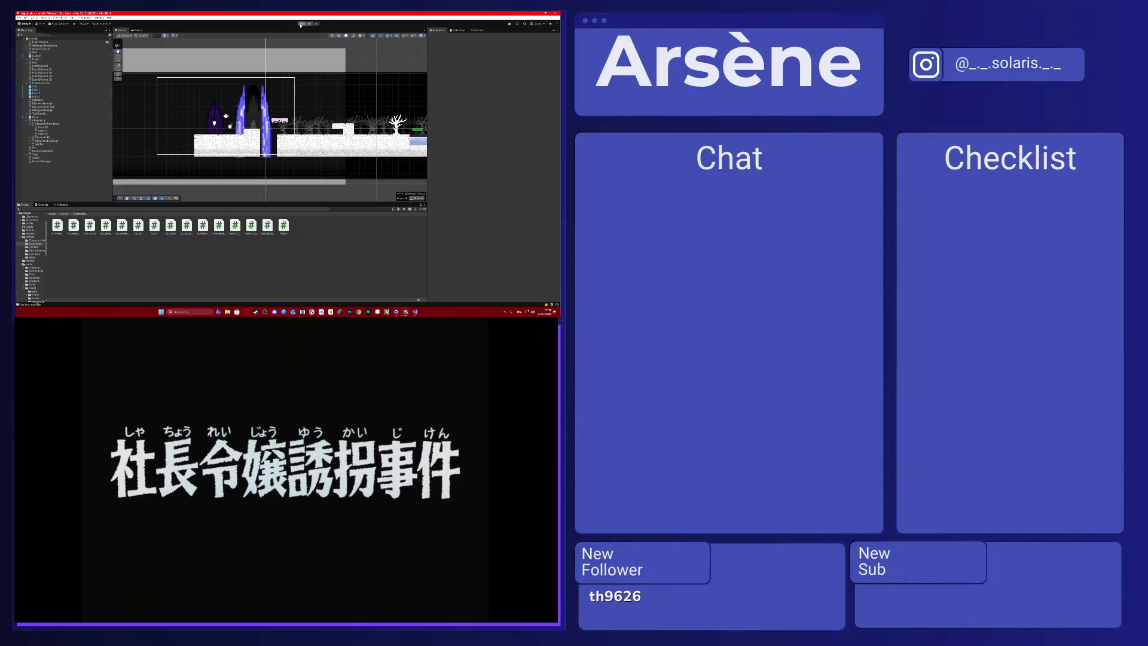
pyautogui.click(300, 25)
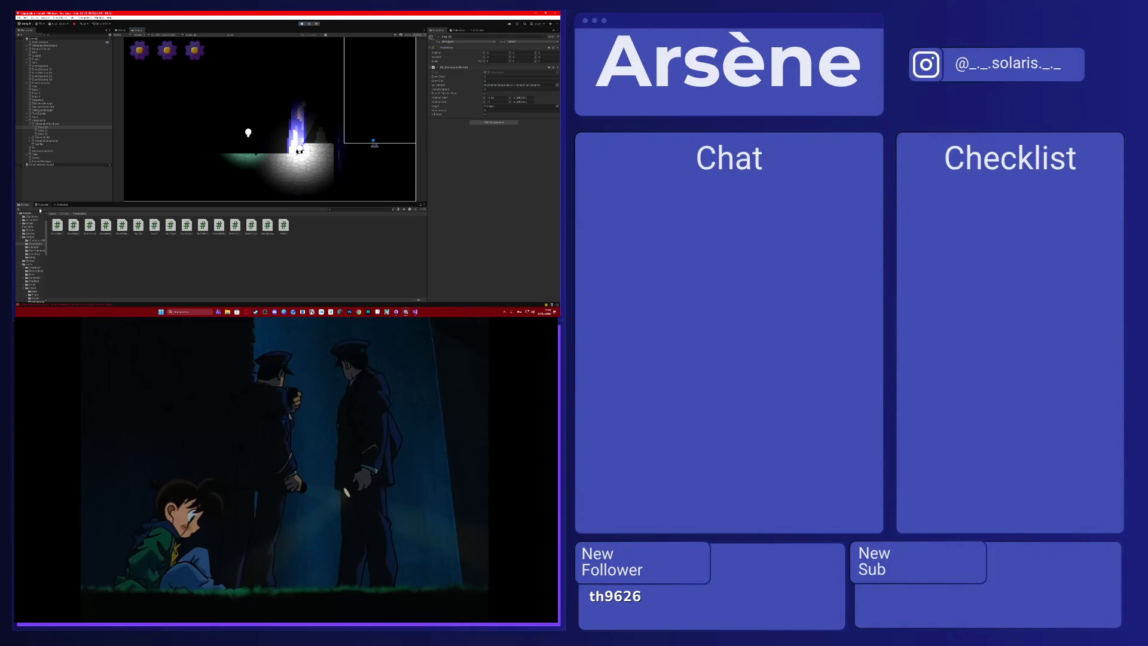
# Review the repeated Console log messages and a sprite object, then stop Play mode.
pyautogui.click(42, 205)
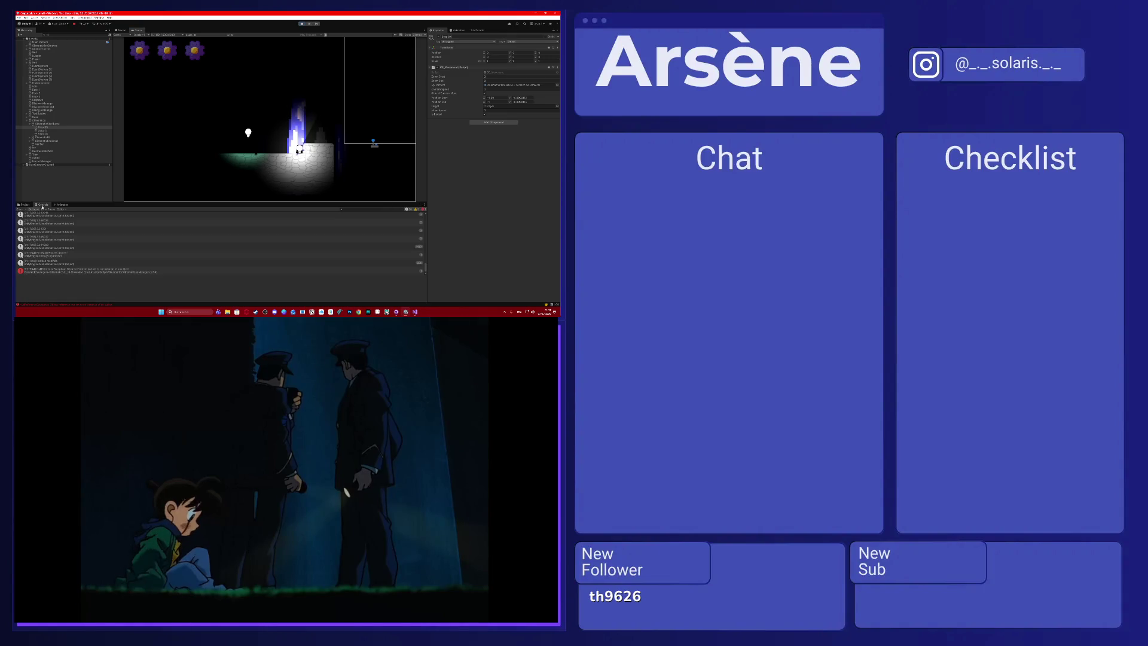
pyautogui.click(376, 263)
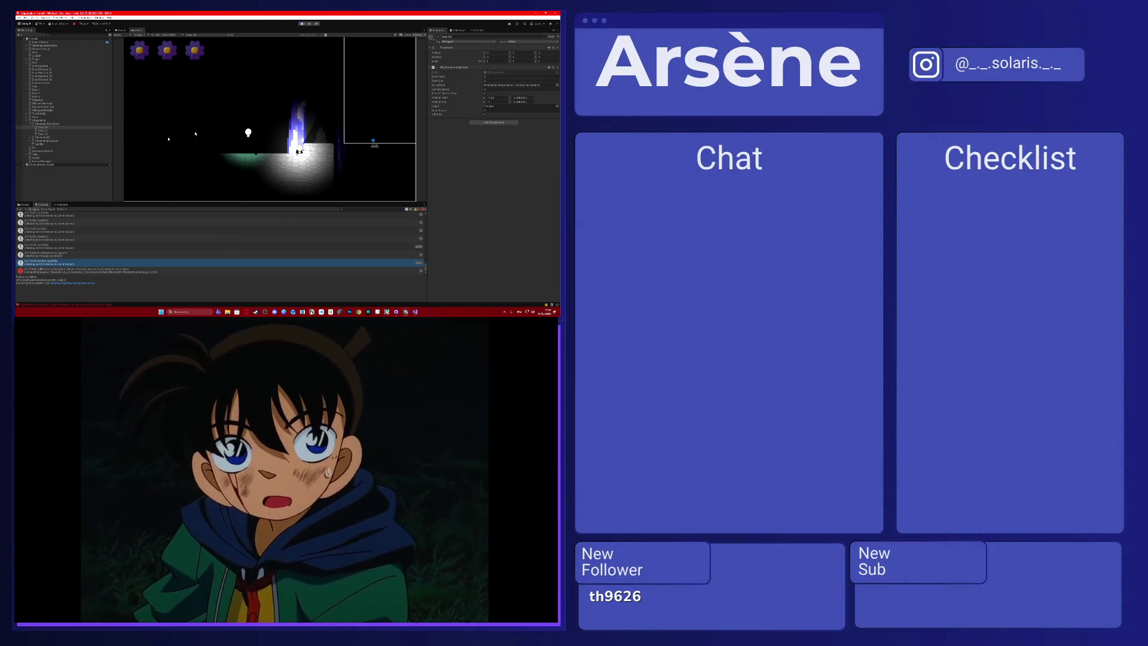
pyautogui.click(47, 158)
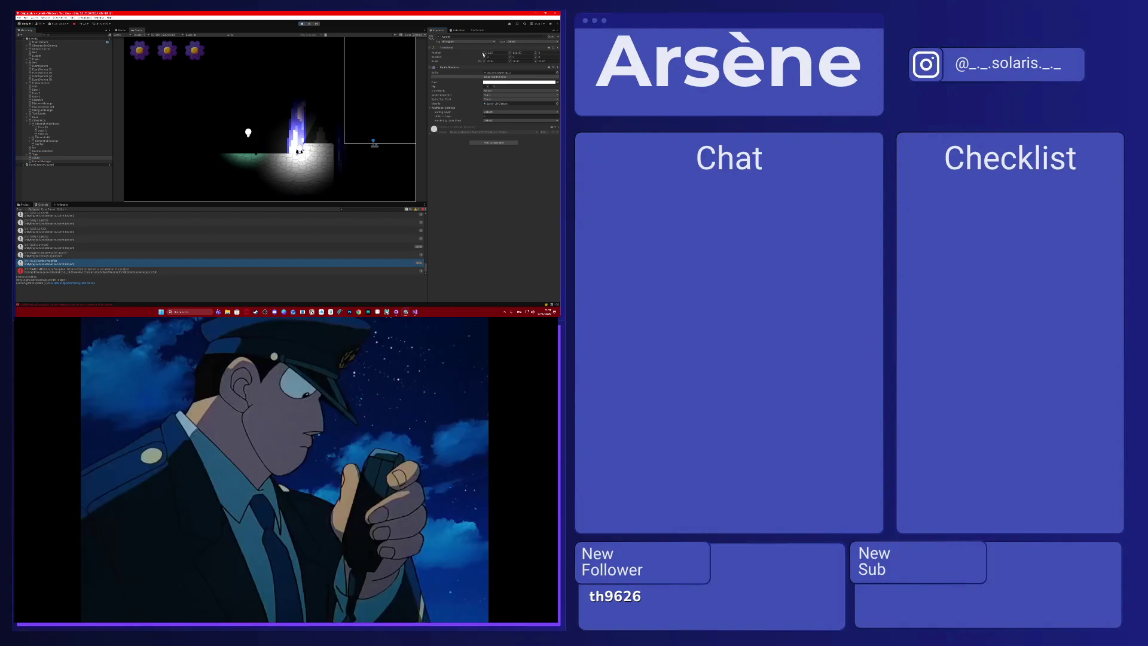
pyautogui.moveTo(305, 58); pyautogui.dragTo(144, 58)
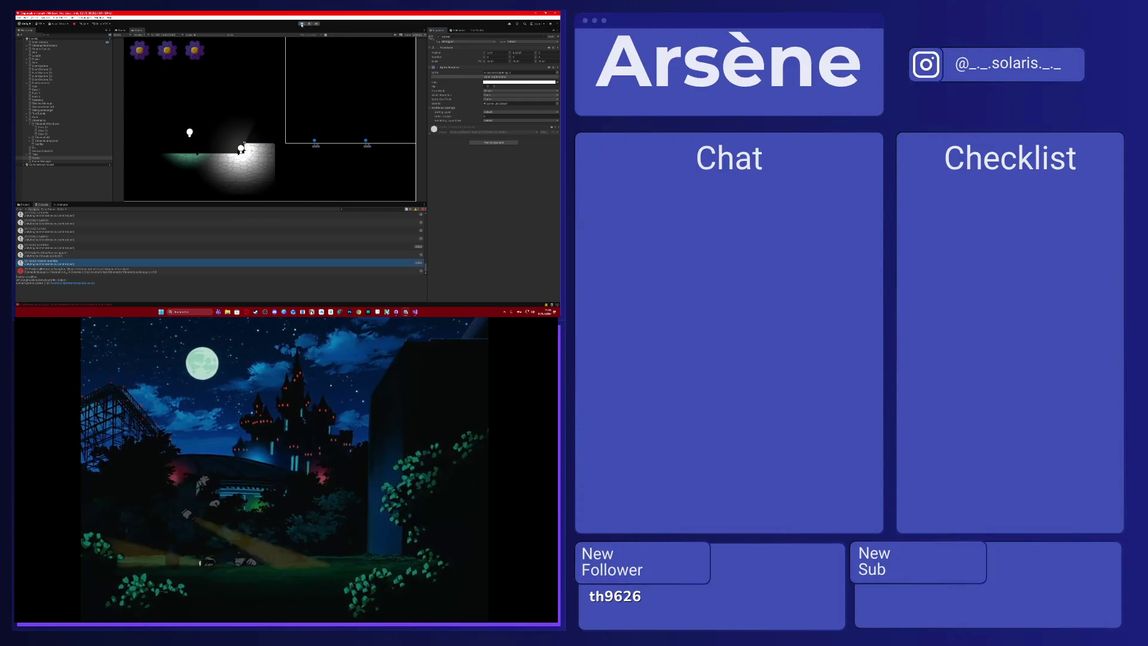
pyautogui.hotkey('ctrl', 'p')
# Add a Light 2D component to the lamp and raise its Intensity, checking the glow in the Game view.
pyautogui.click(507, 143)
pyautogui.write('Tag')
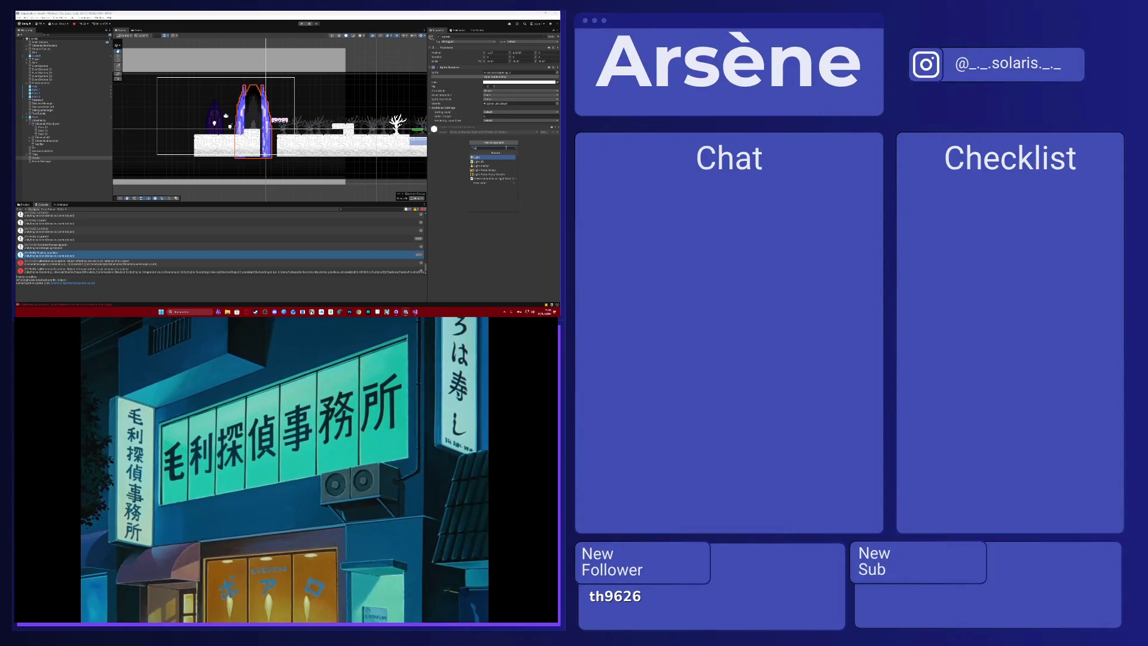
pyautogui.click(481, 161)
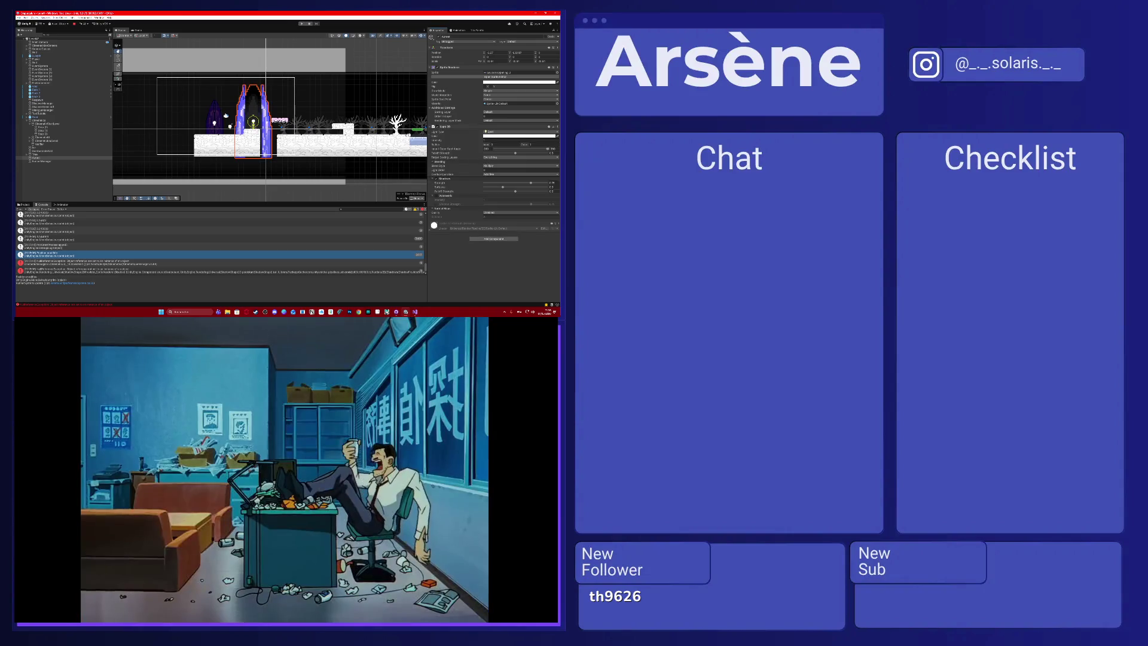
pyautogui.click(135, 29)
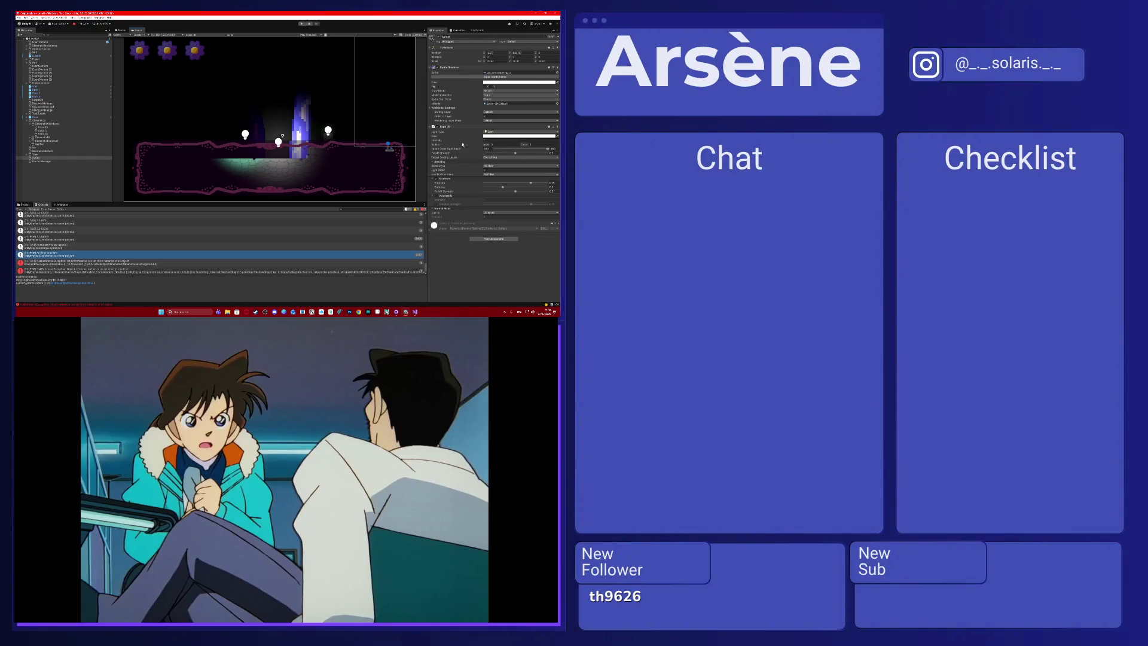
pyautogui.moveTo(435, 141); pyautogui.dragTo(50, 143)
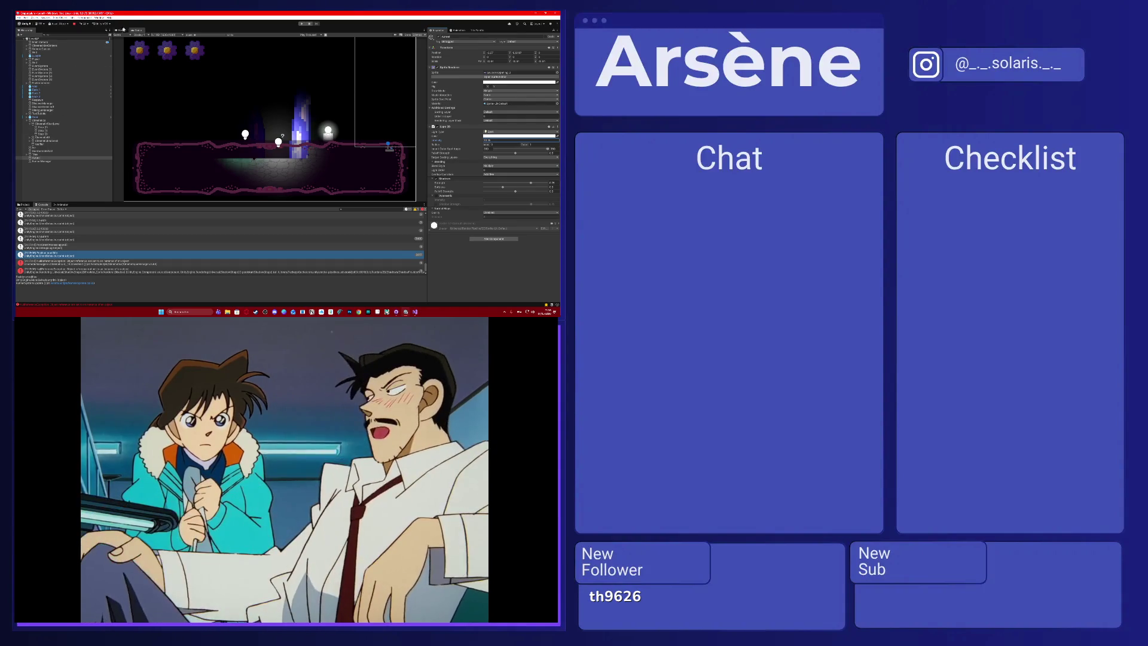
pyautogui.click(120, 30)
pyautogui.scroll(1, 240, 122)
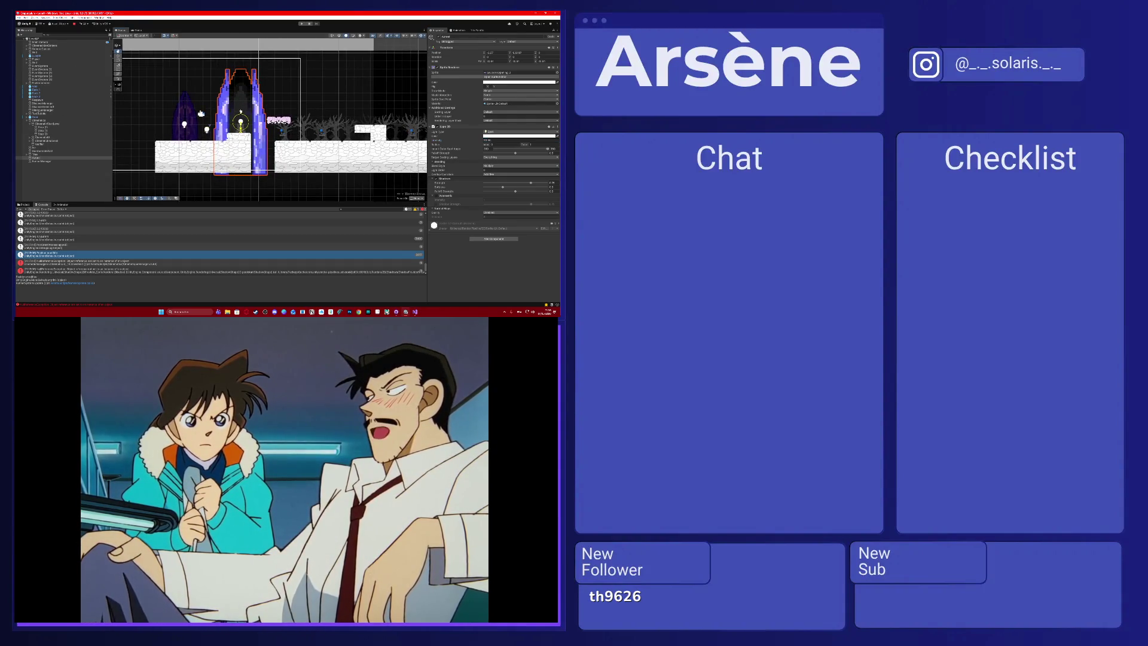
# Drag the lamp light's outer radius wider, preview the glow, and collapse the Light 2D component.
pyautogui.moveTo(247, 121); pyautogui.dragTo(287, 122)
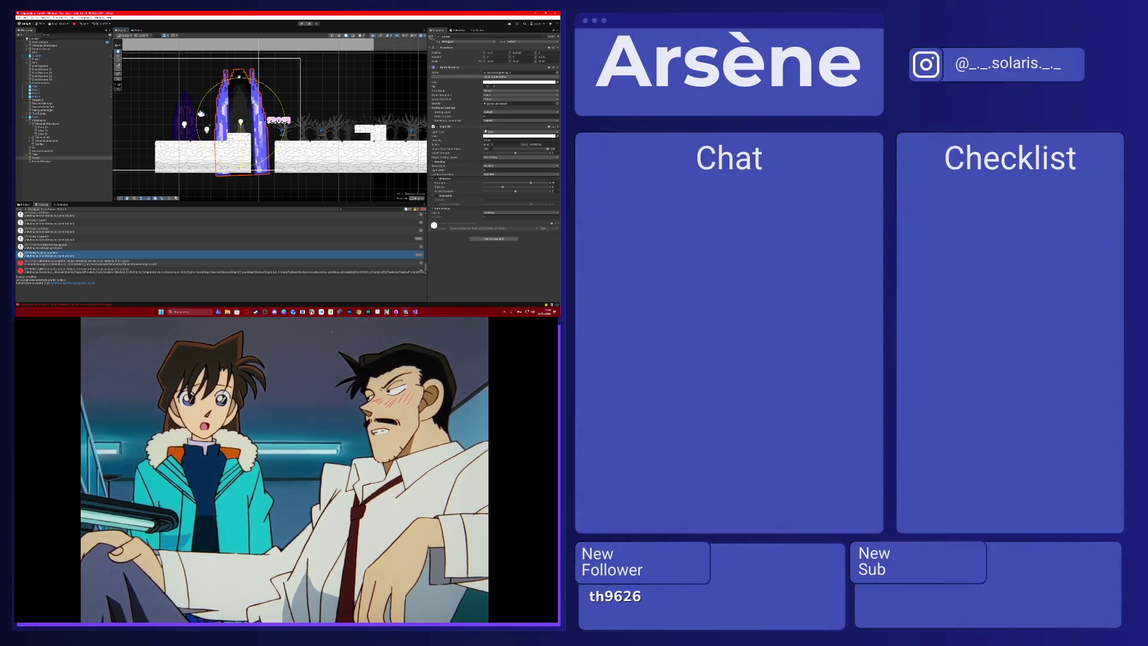
pyautogui.moveTo(284, 121); pyautogui.dragTo(293, 121)
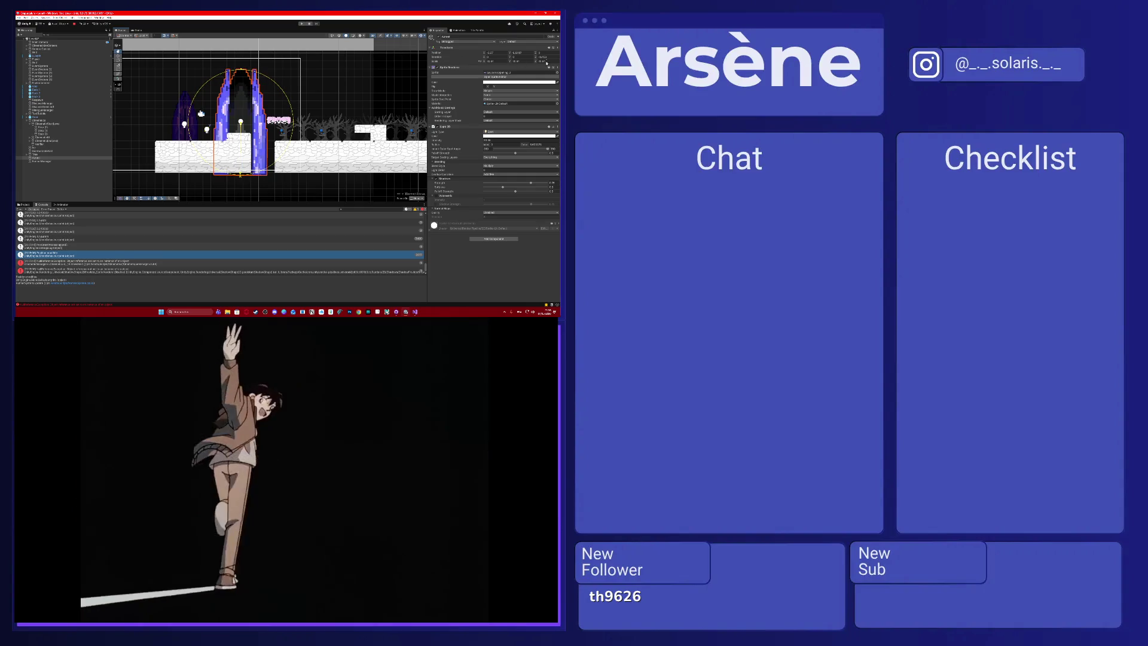
pyautogui.click(135, 30)
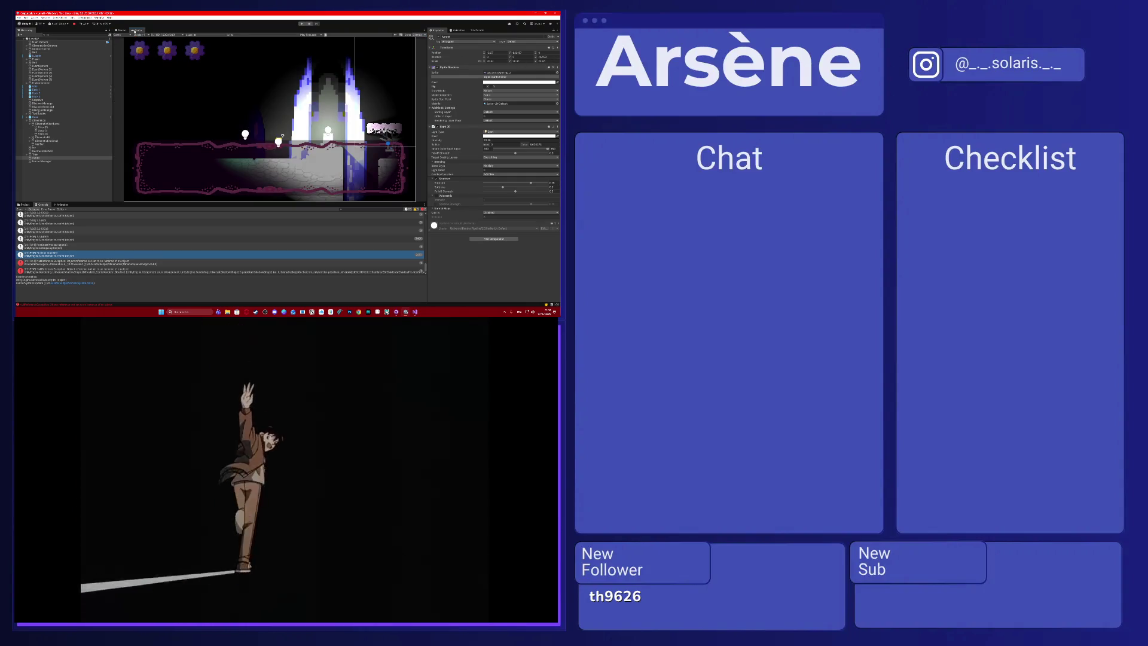
pyautogui.click(122, 30)
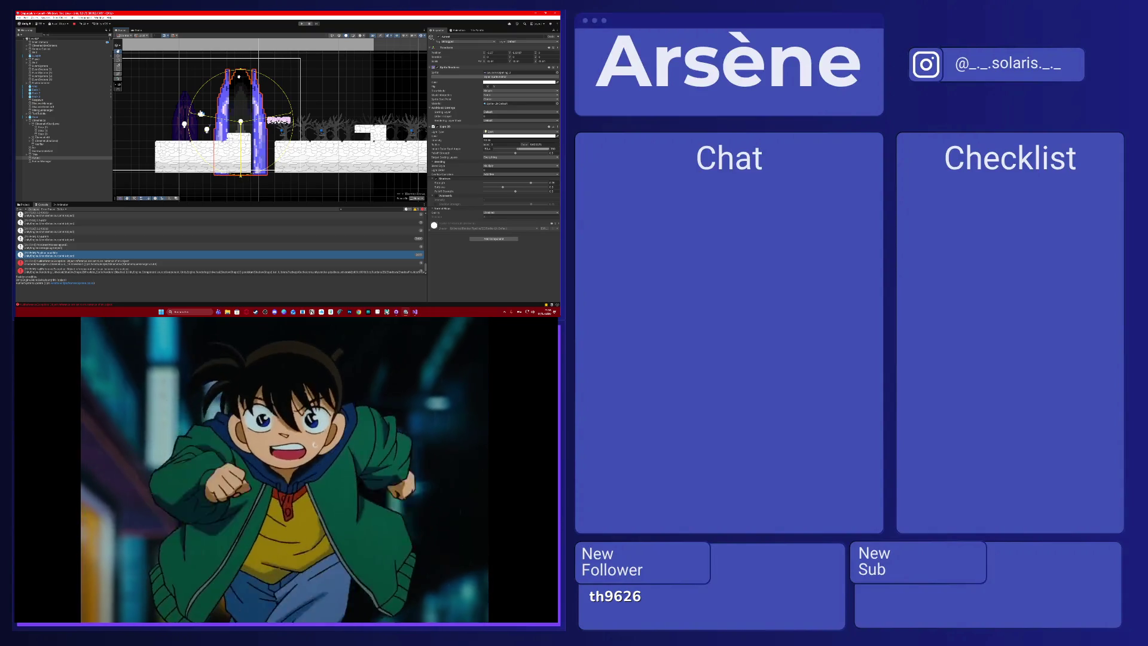
pyautogui.click(451, 127)
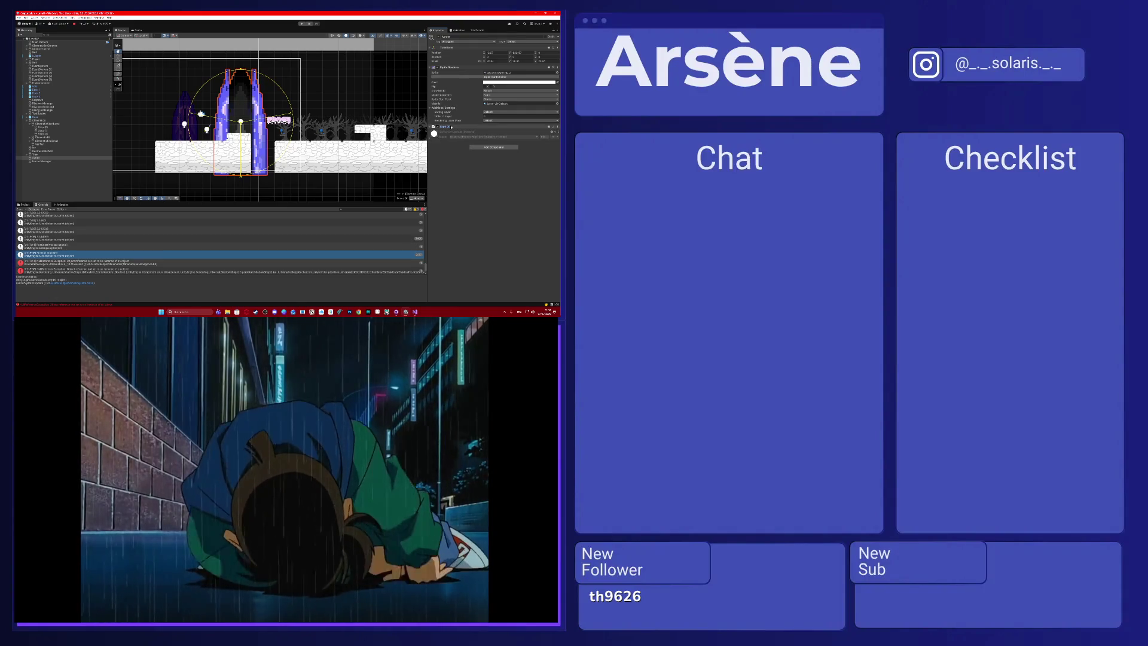
# Copy the lamp's Light 2D settings and create an empty child object named Light.
pyautogui.rightClick(451, 128)
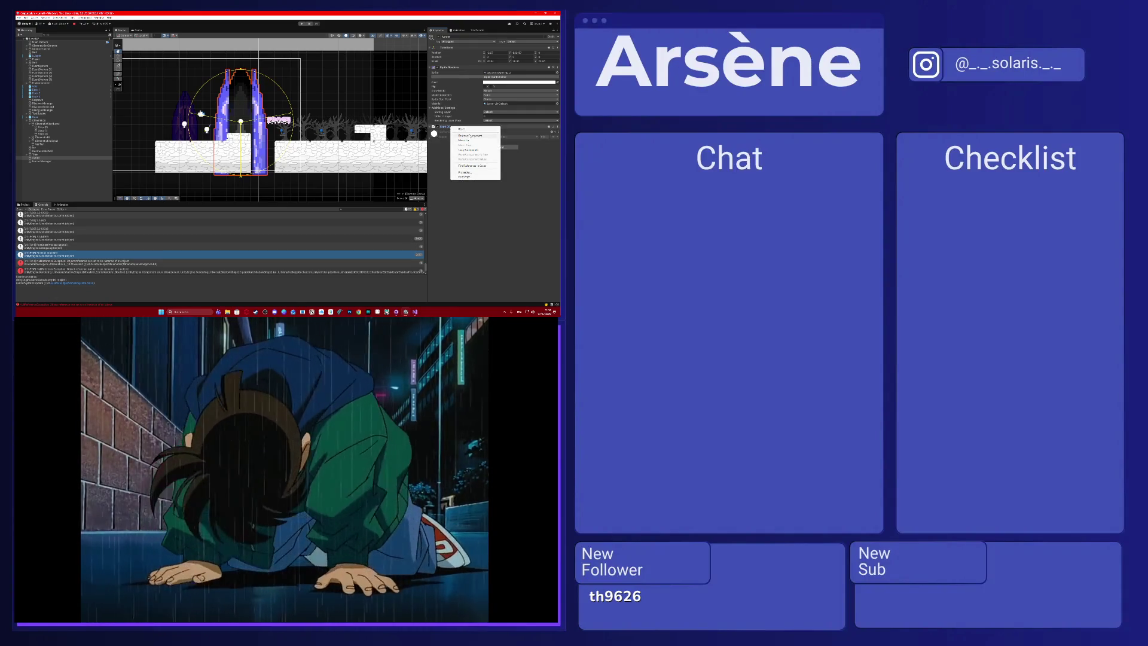
pyautogui.click(484, 207)
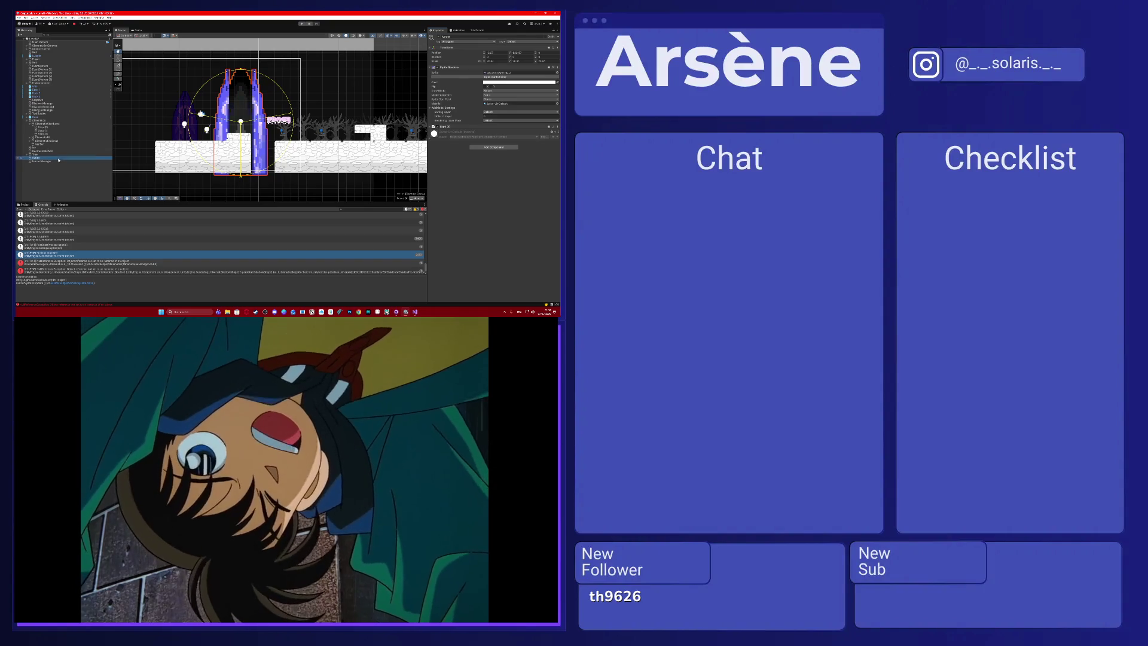
pyautogui.rightClick(59, 160)
pyautogui.click(74, 209)
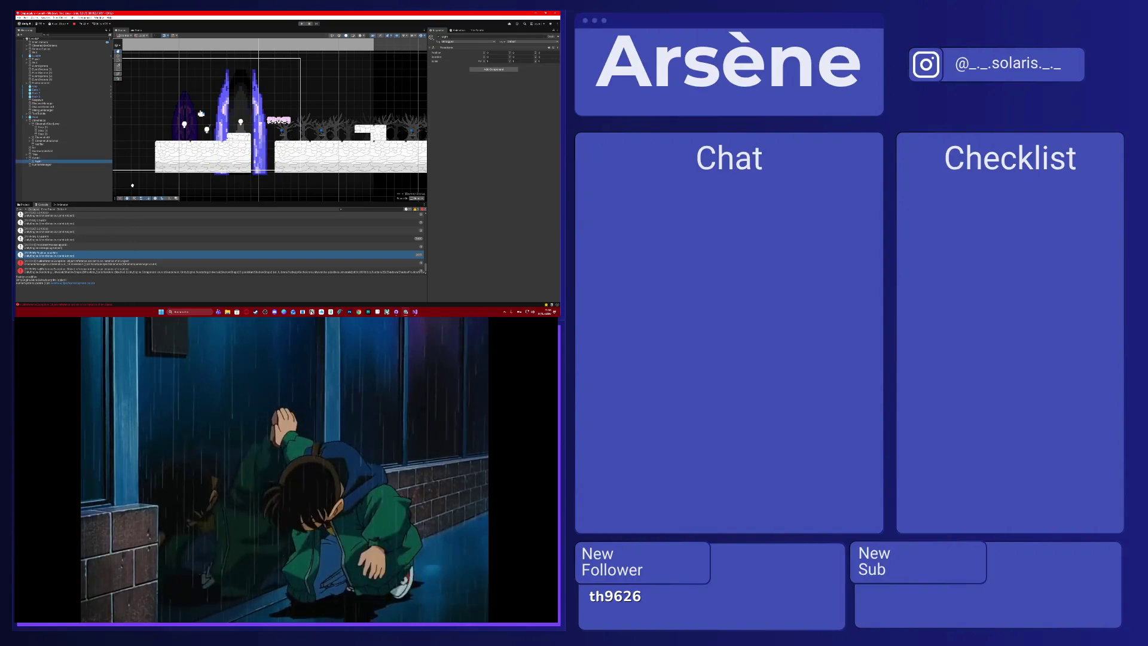
pyautogui.click(48, 158)
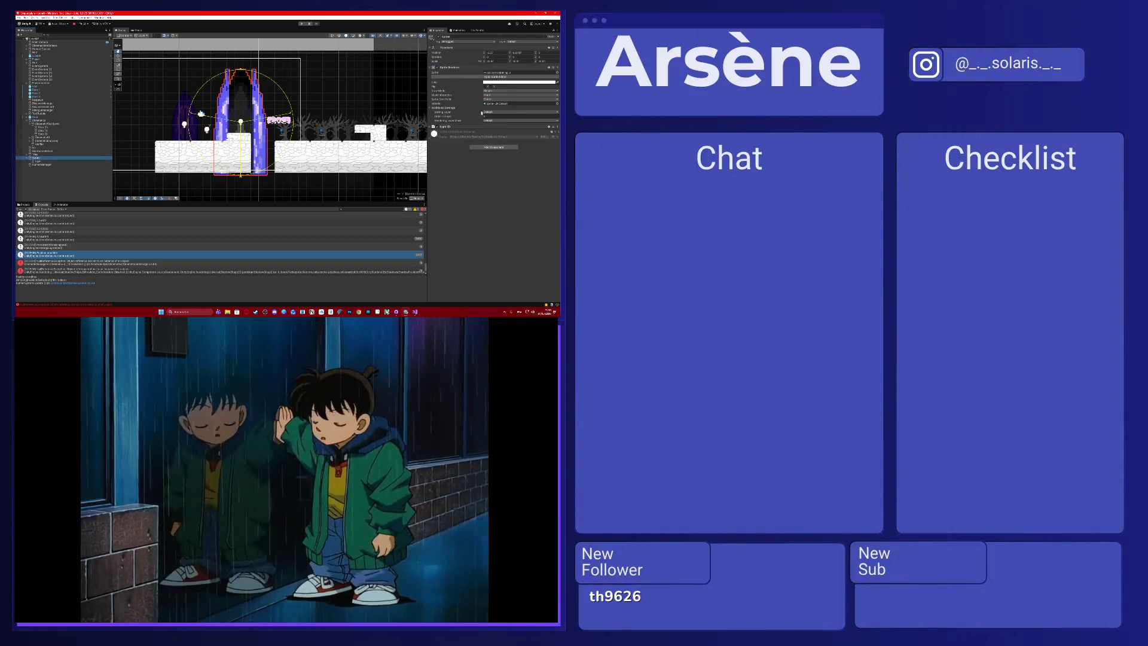
pyautogui.click(439, 78)
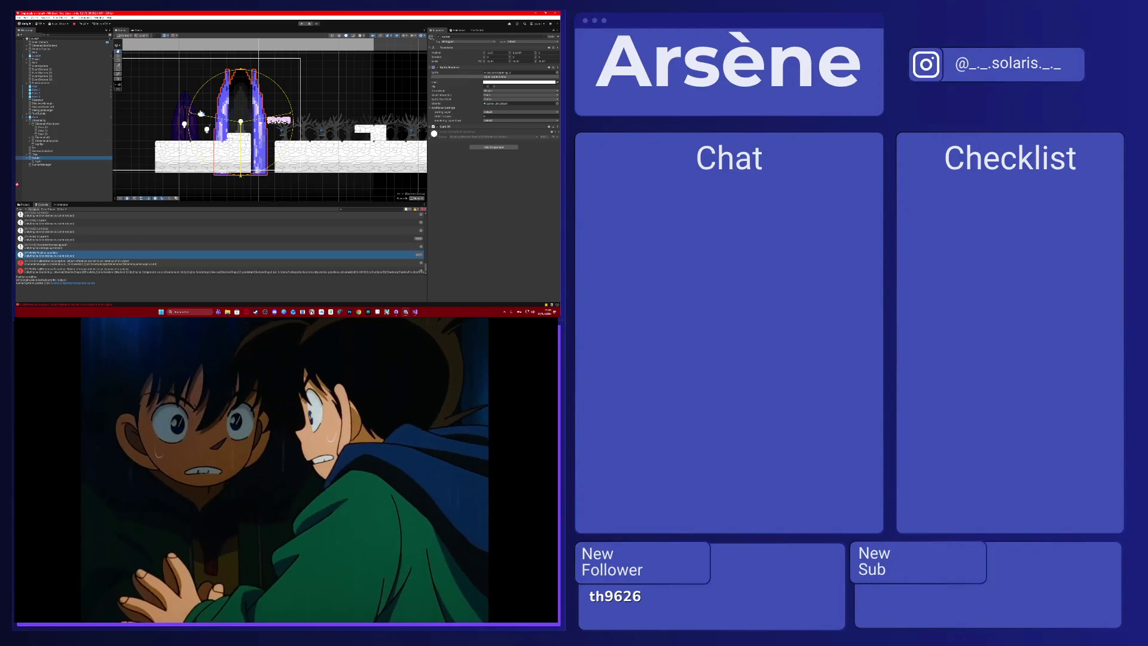
# Shape the child Light into a wide half-circle spotlight with a large radius and preview it.
pyautogui.click(49, 162)
pyautogui.moveTo(218, 171); pyautogui.dragTo(174, 122)
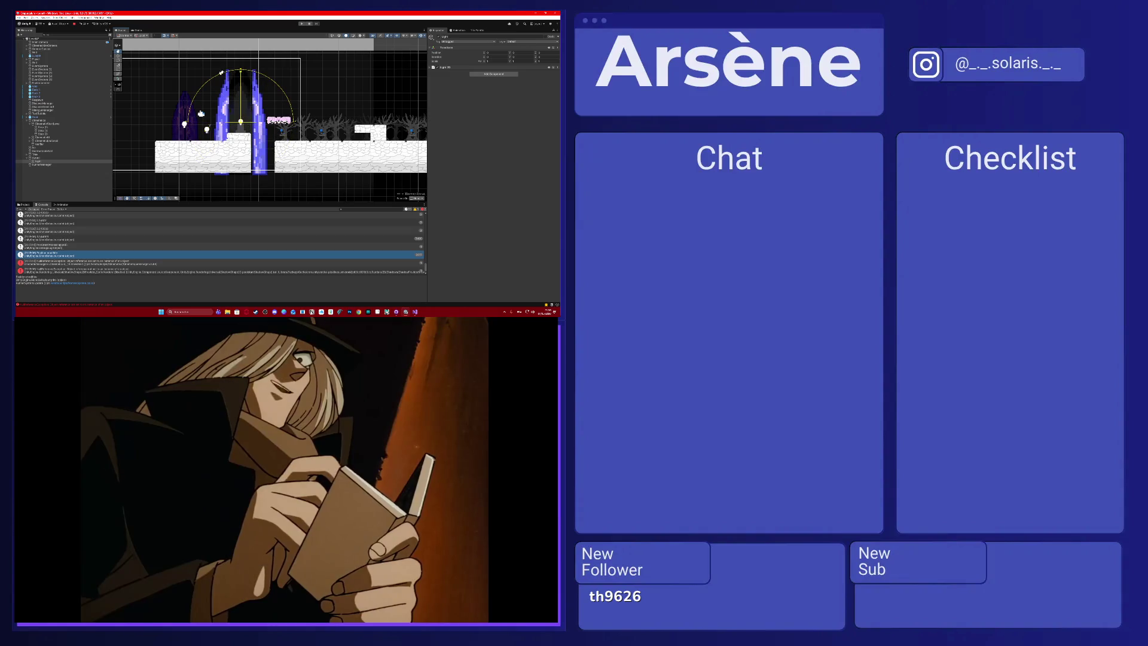
pyautogui.moveTo(196, 94); pyautogui.dragTo(183, 109)
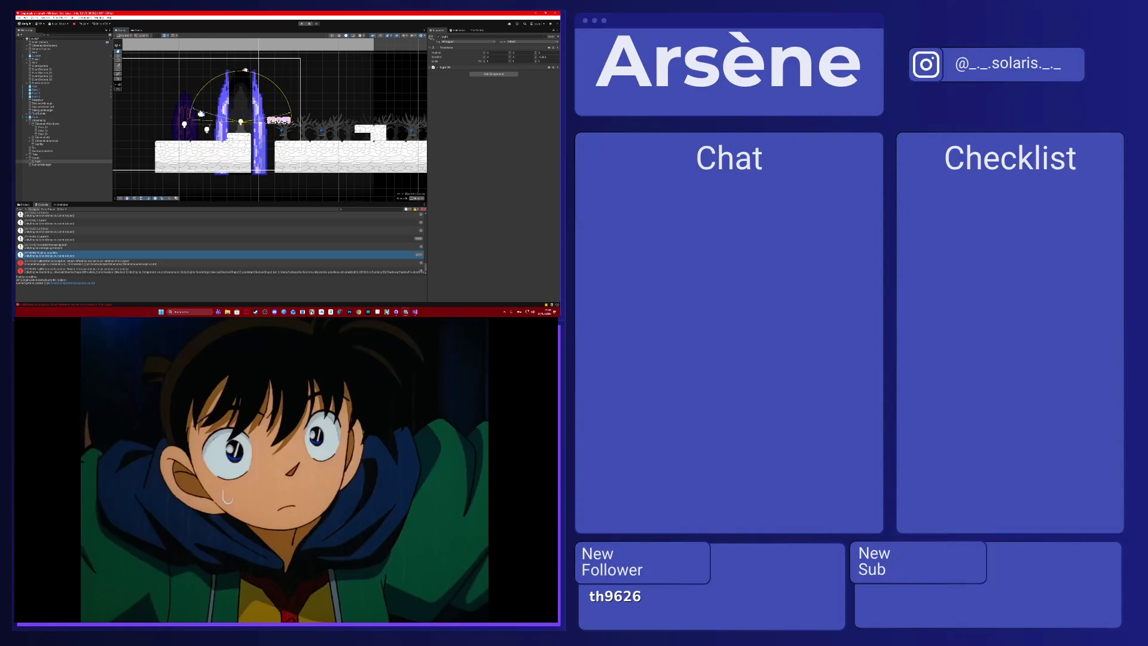
pyautogui.moveTo(242, 70)
pyautogui.mouseDown()
pyautogui.moveTo(336, 124)
pyautogui.moveTo(311, 122)
pyautogui.mouseUp()
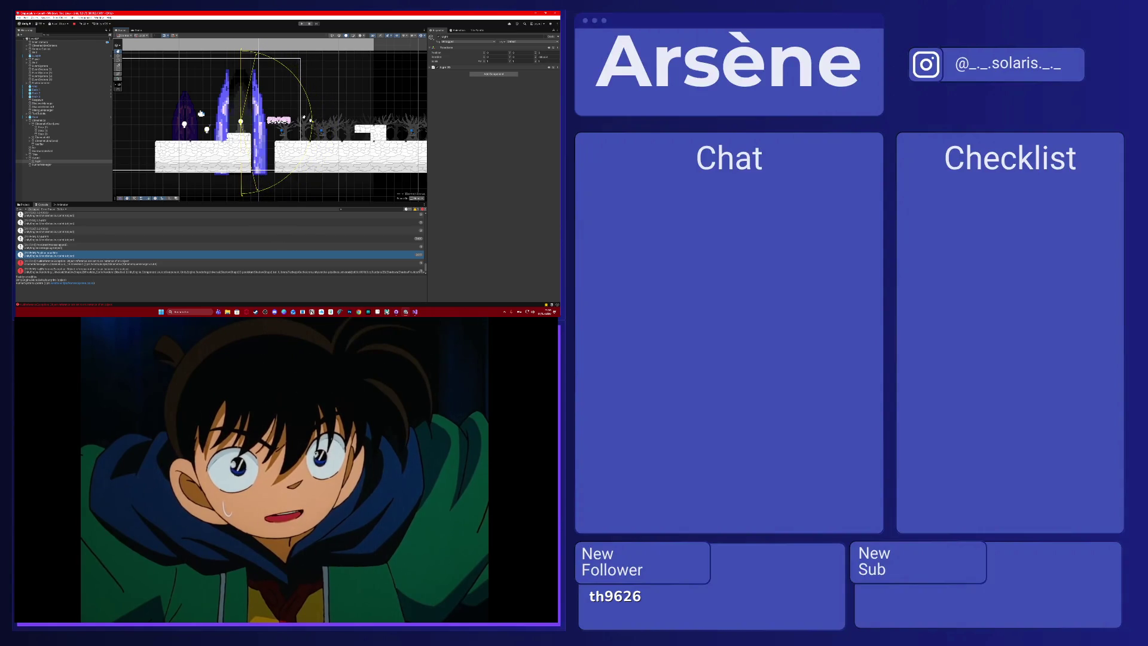
pyautogui.click(137, 30)
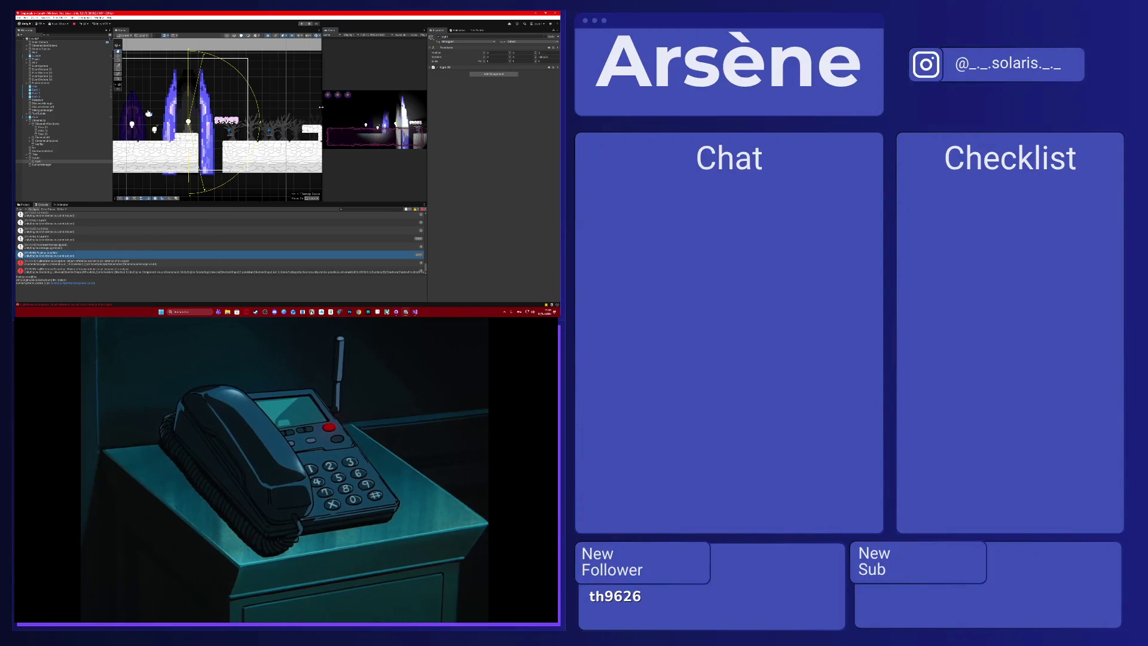
# Dock the Game view beside the Scene view and expand the Light object's Light 2D settings.
pyautogui.moveTo(321, 107); pyautogui.dragTo(292, 106)
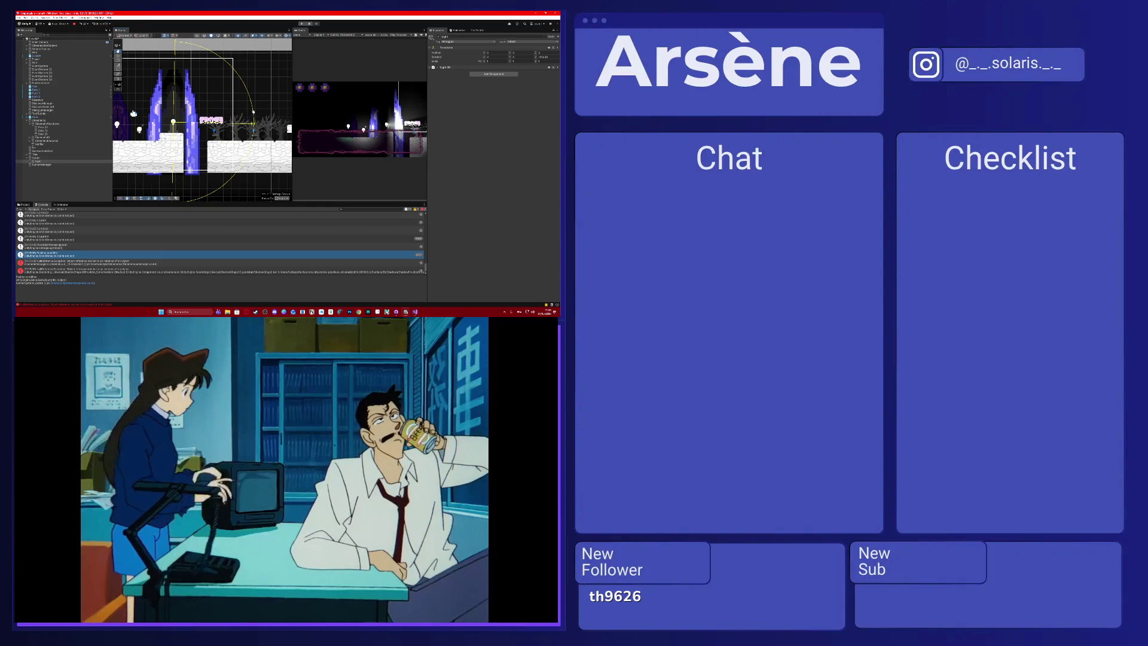
pyautogui.click(64, 160)
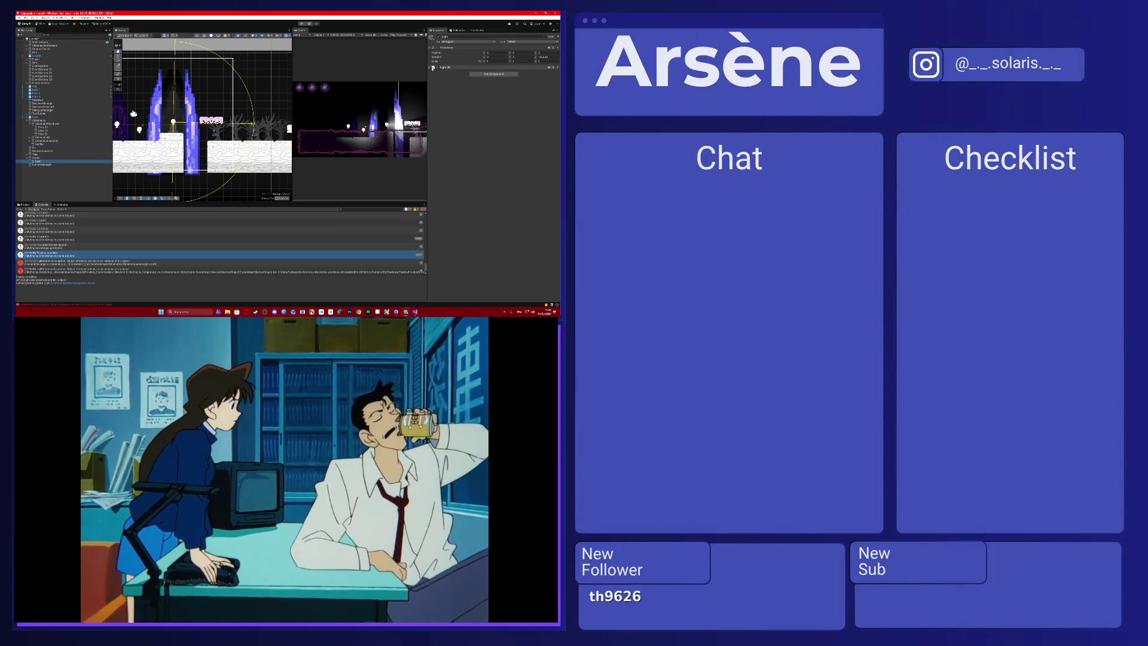
pyautogui.click(448, 67)
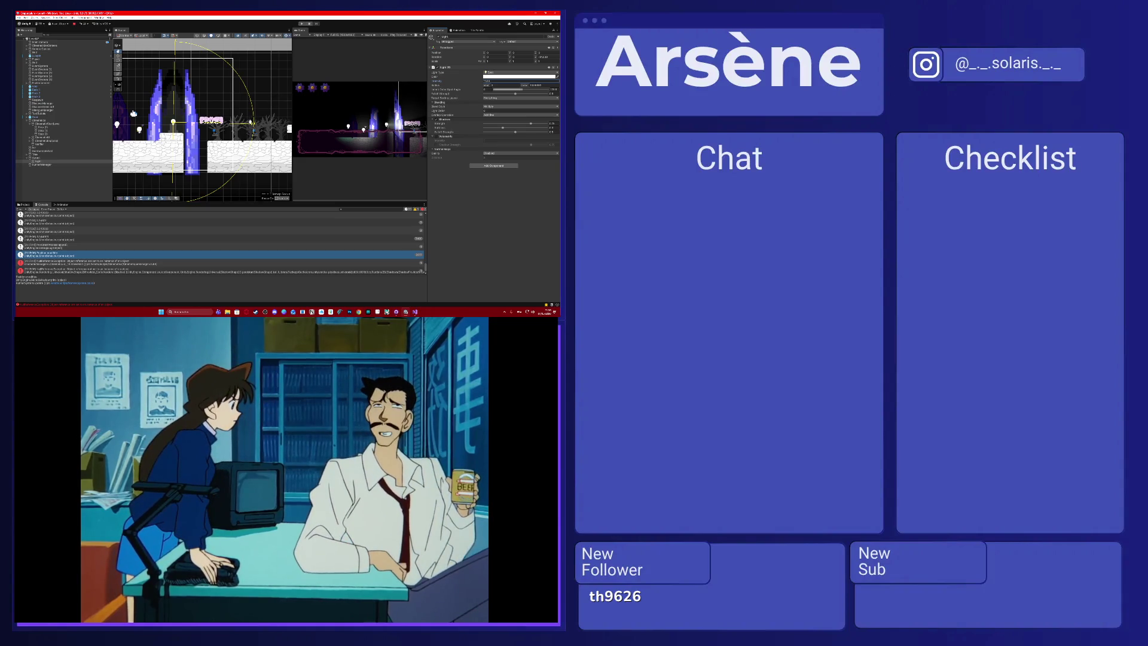
pyautogui.scroll(-2, 202, 118)
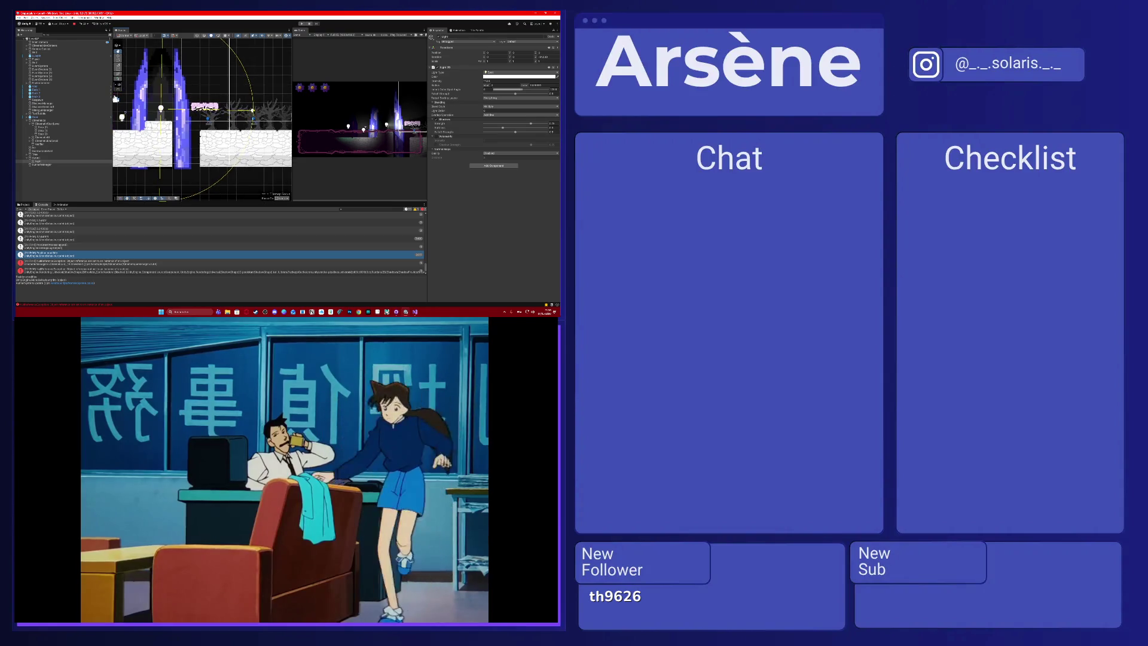
pyautogui.scroll(3, 253, 114)
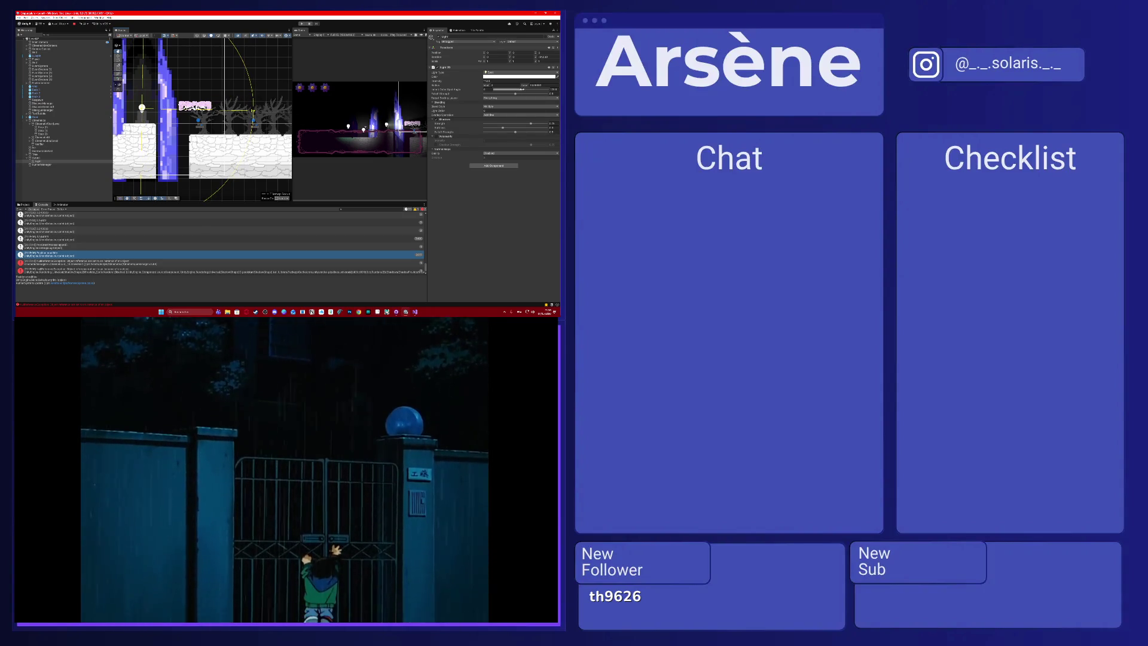
# Fine-tune the spotlight's angle and radius, then review its target sorting layers.
pyautogui.moveTo(521, 90); pyautogui.dragTo(521, 91)
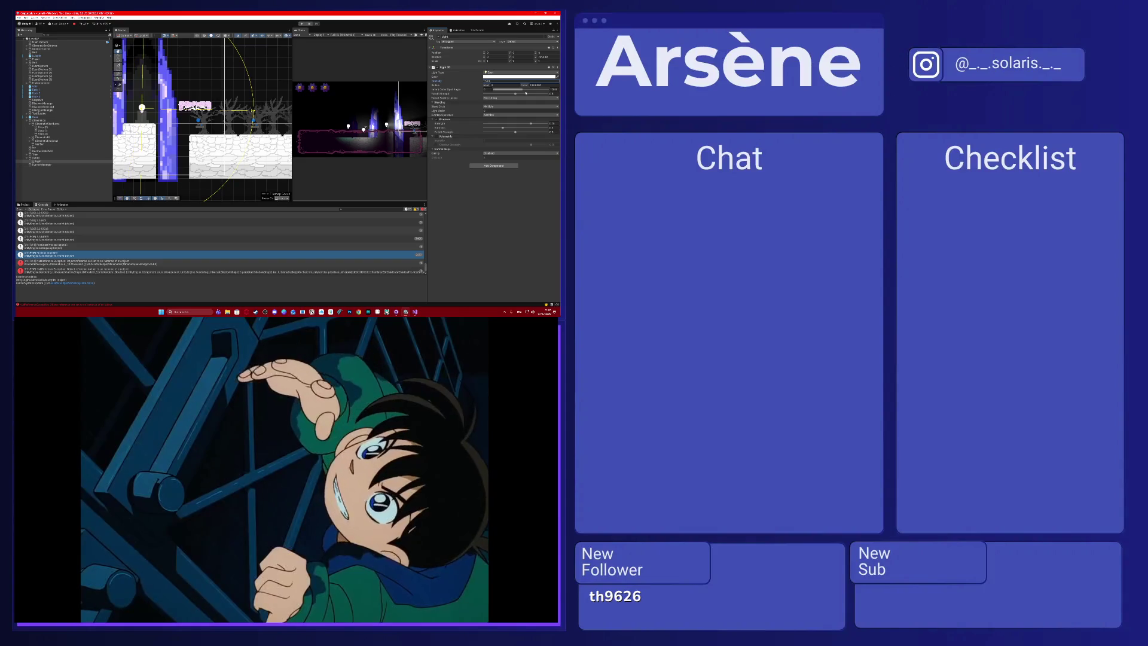
pyautogui.moveTo(486, 86); pyautogui.dragTo(519, 88)
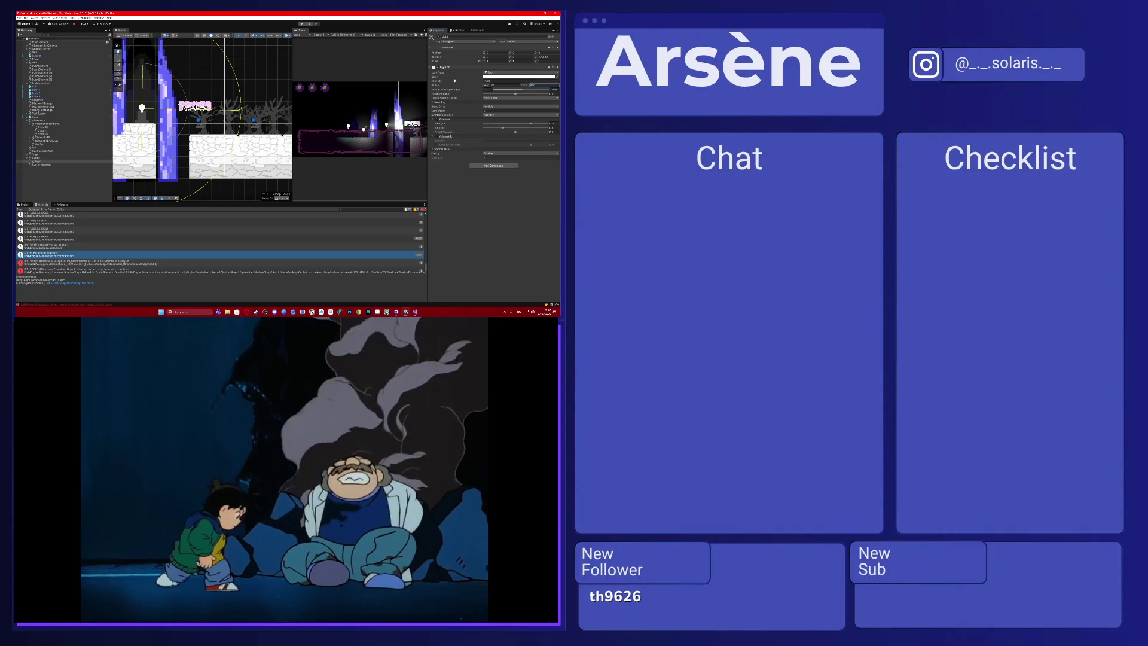
pyautogui.moveTo(519, 88); pyautogui.dragTo(517, 90)
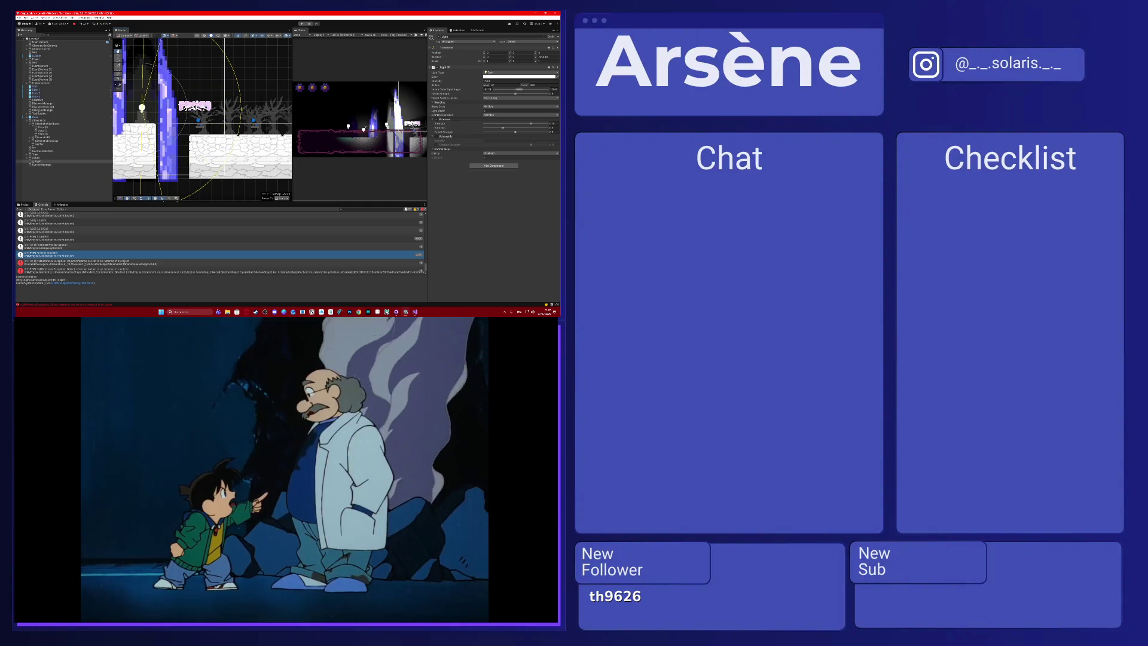
pyautogui.moveTo(179, 120); pyautogui.dragTo(211, 84)
pyautogui.moveTo(172, 174)
pyautogui.mouseDown()
pyautogui.moveTo(154, 170)
pyautogui.moveTo(222, 158)
pyautogui.mouseUp()
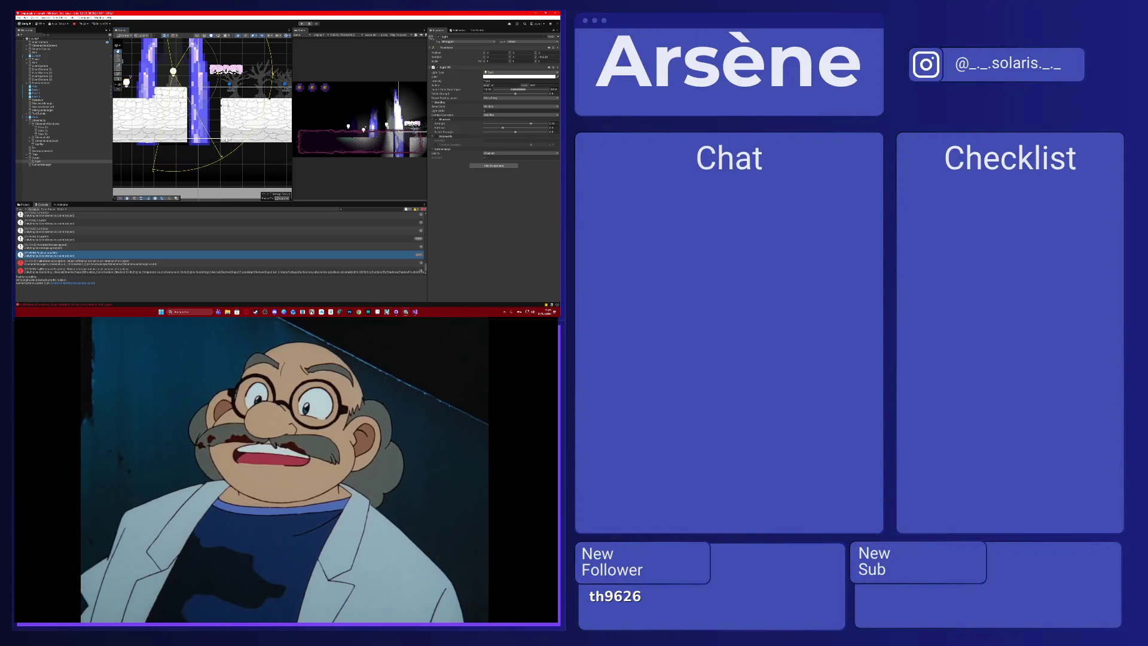
pyautogui.scroll(-3, 225, 140)
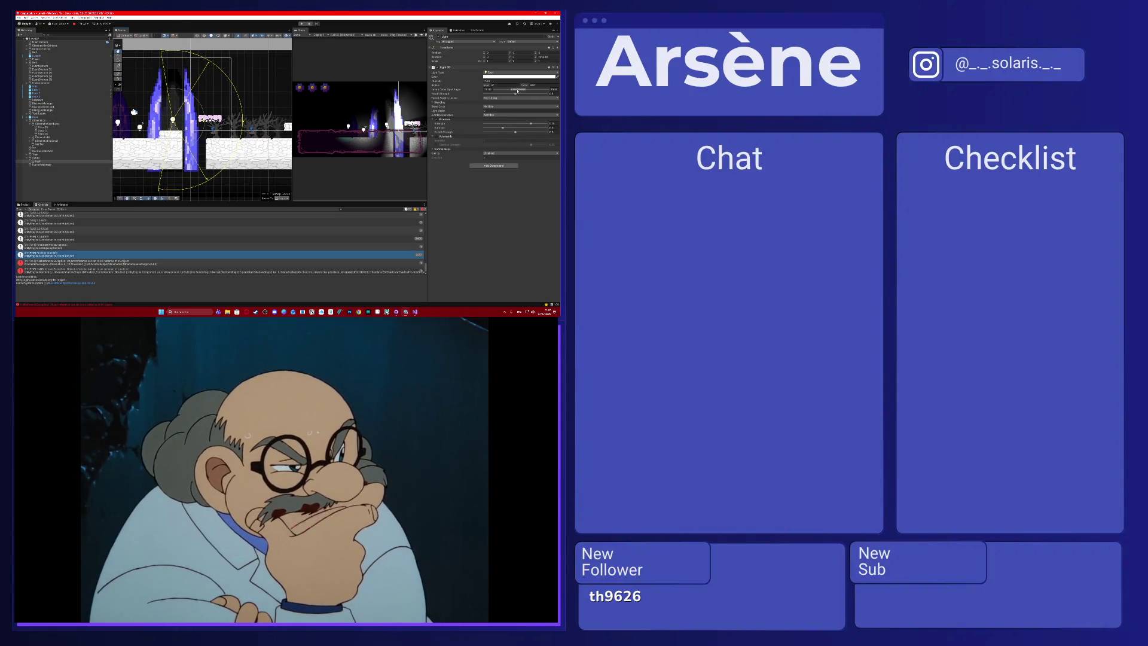
pyautogui.moveTo(515, 91); pyautogui.dragTo(524, 87)
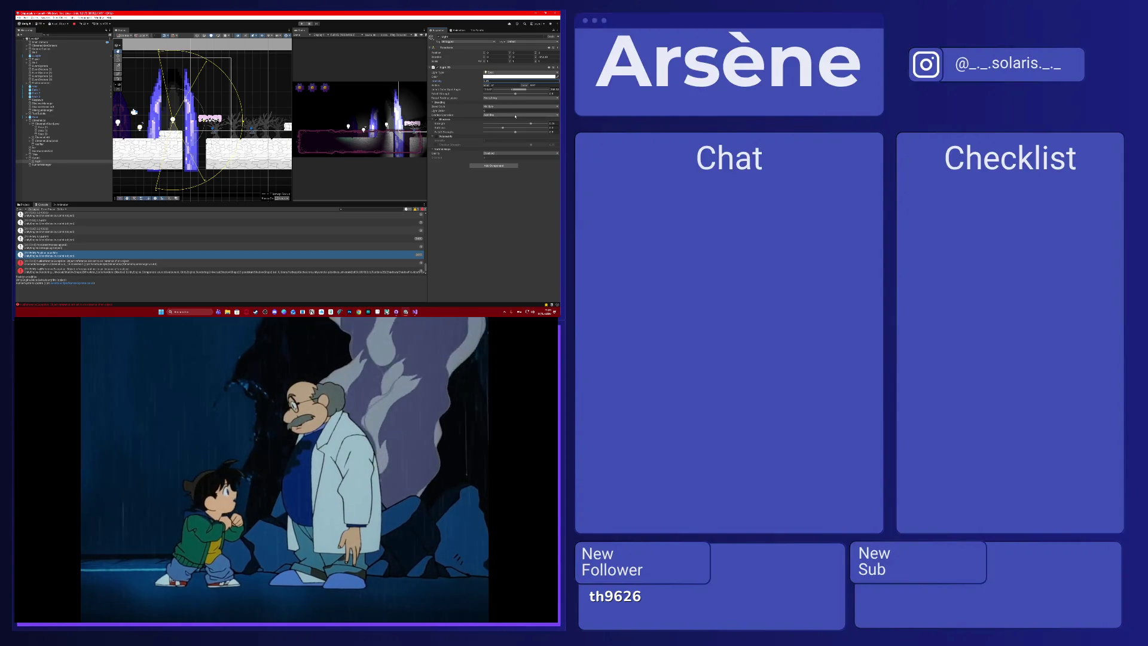
pyautogui.click(495, 98)
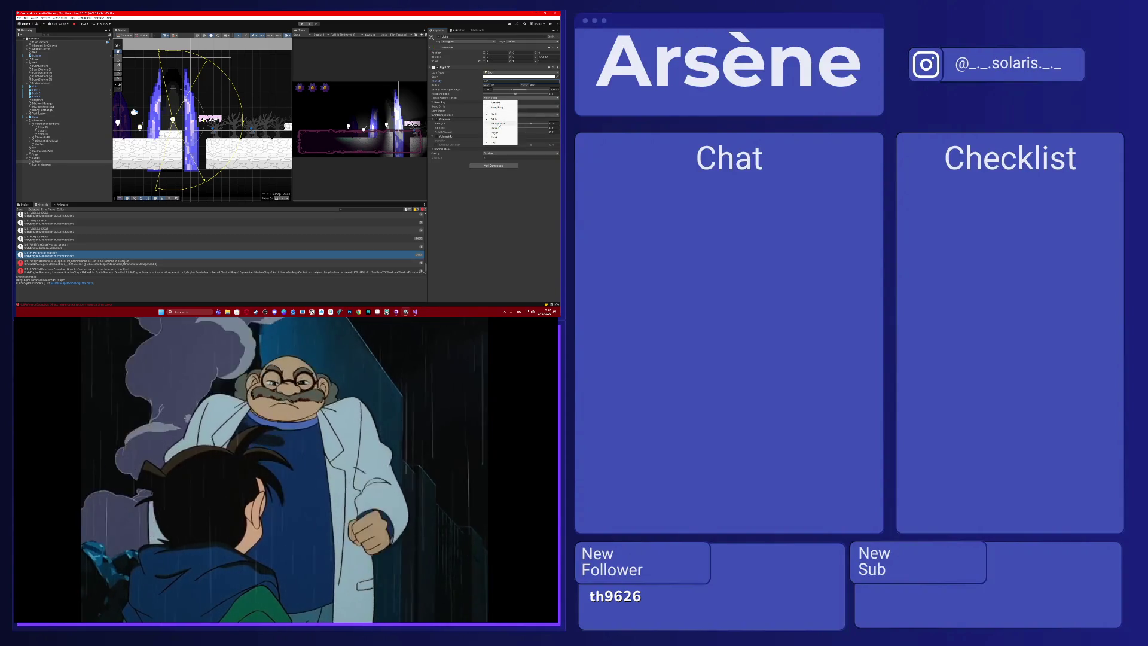
# Assign a sorting layer to the platform sprite's Sprite Renderer.
pyautogui.click(42, 158)
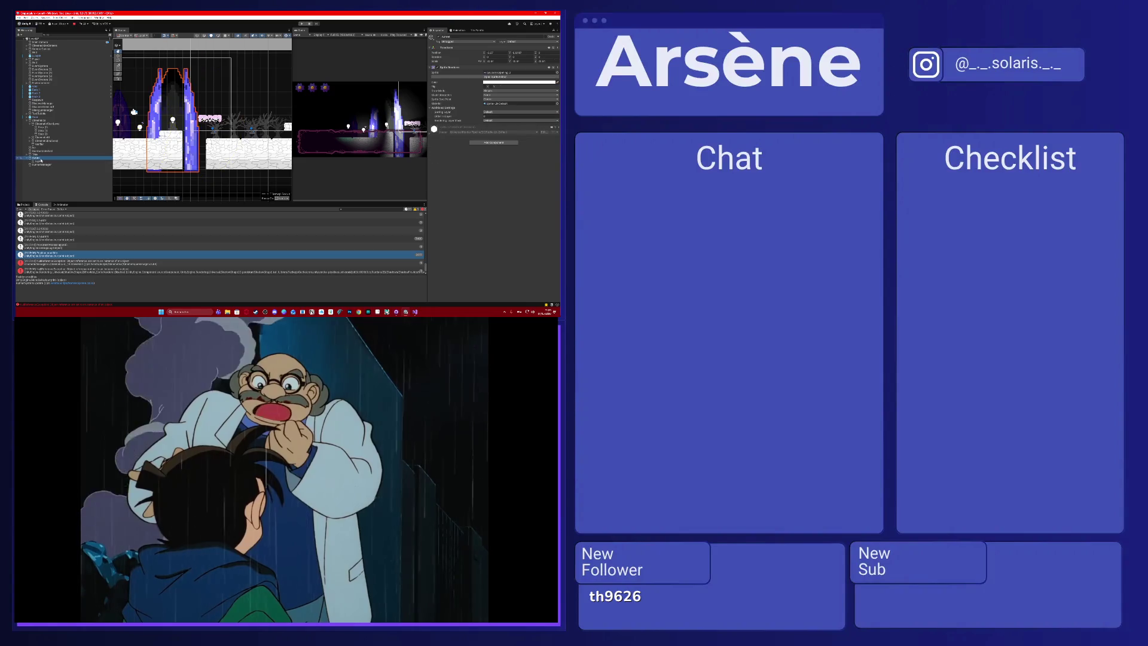
pyautogui.click(44, 161)
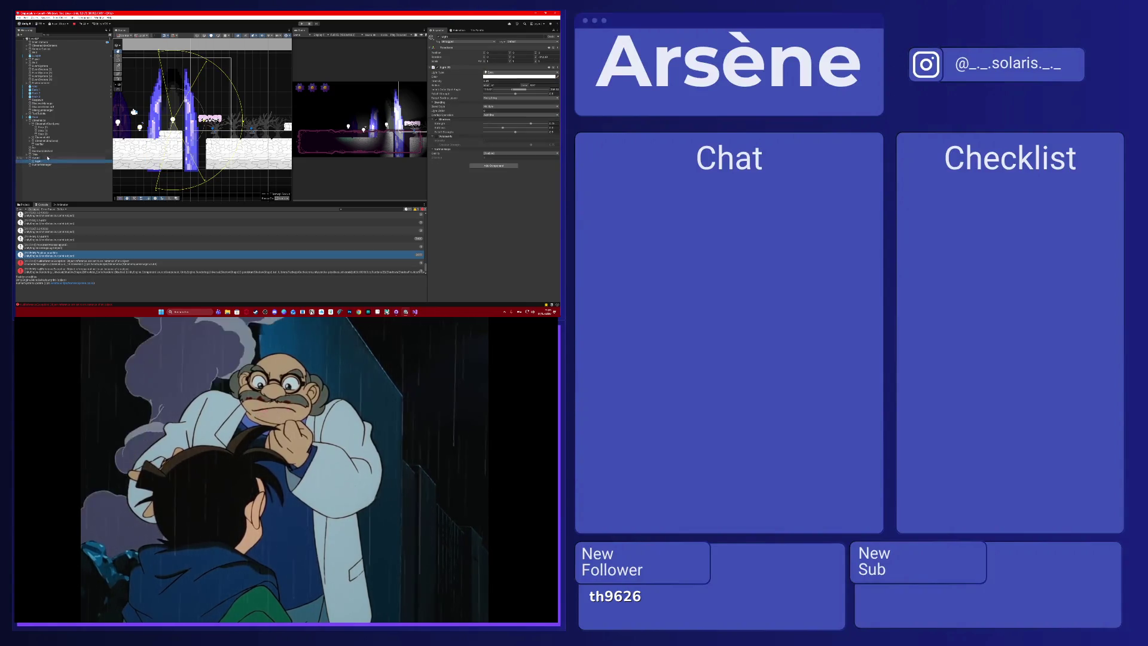
pyautogui.click(69, 157)
pyautogui.click(508, 112)
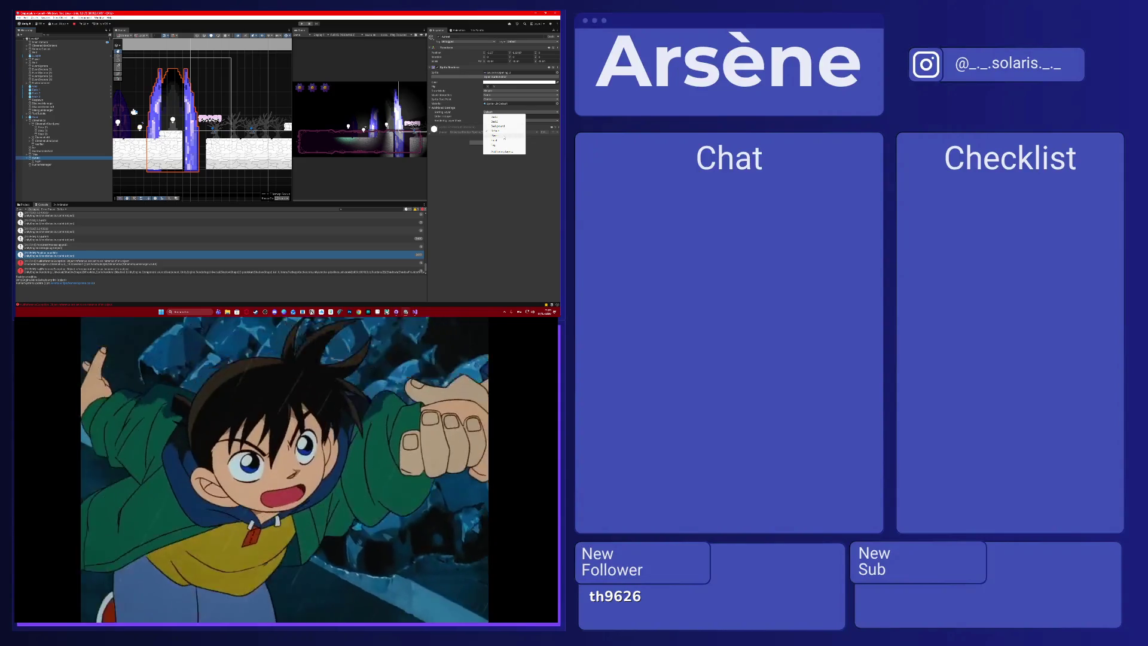
pyautogui.click(504, 138)
# Tick that sorting layer in the child Light's Target Sorting Layers.
pyautogui.click(37, 161)
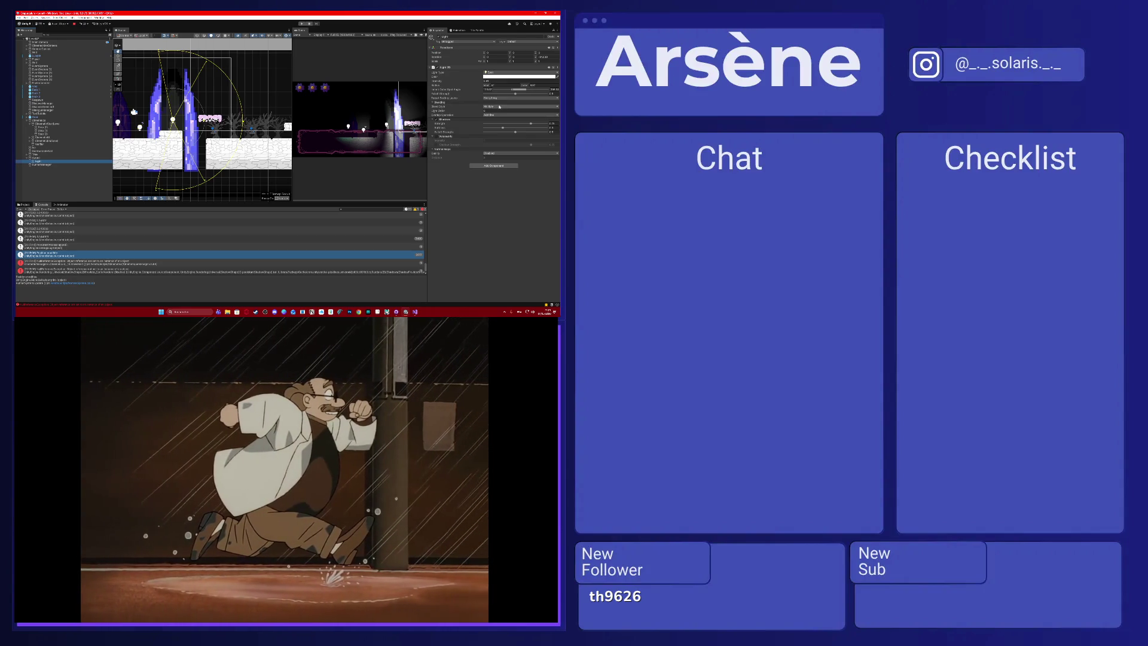
pyautogui.click(498, 99)
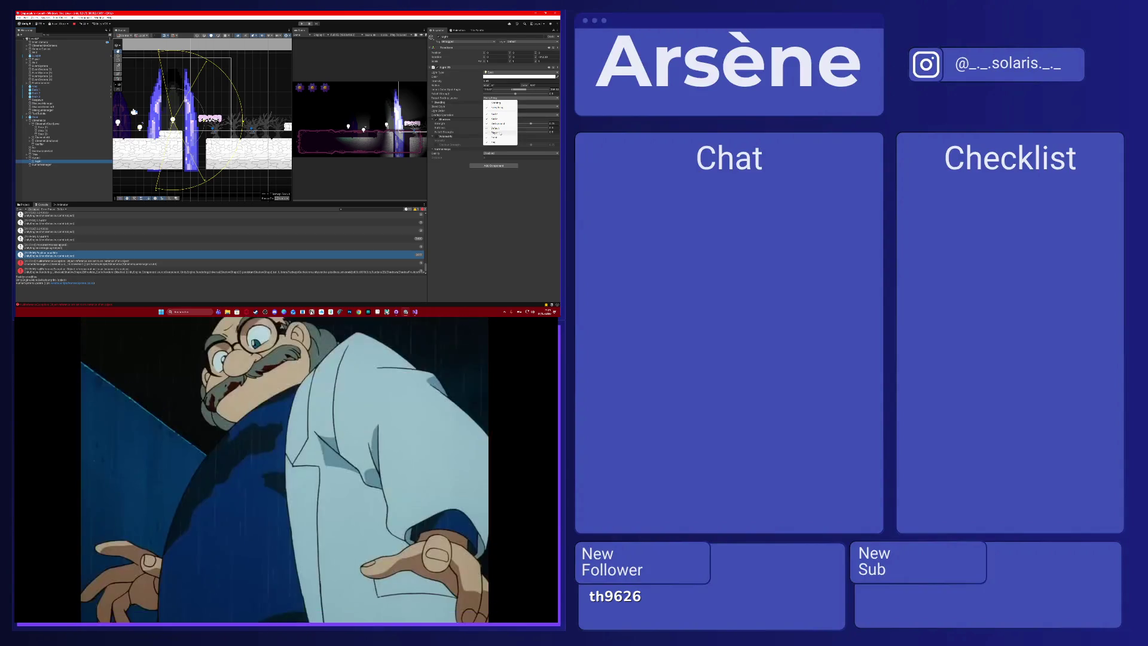
pyautogui.click(499, 133)
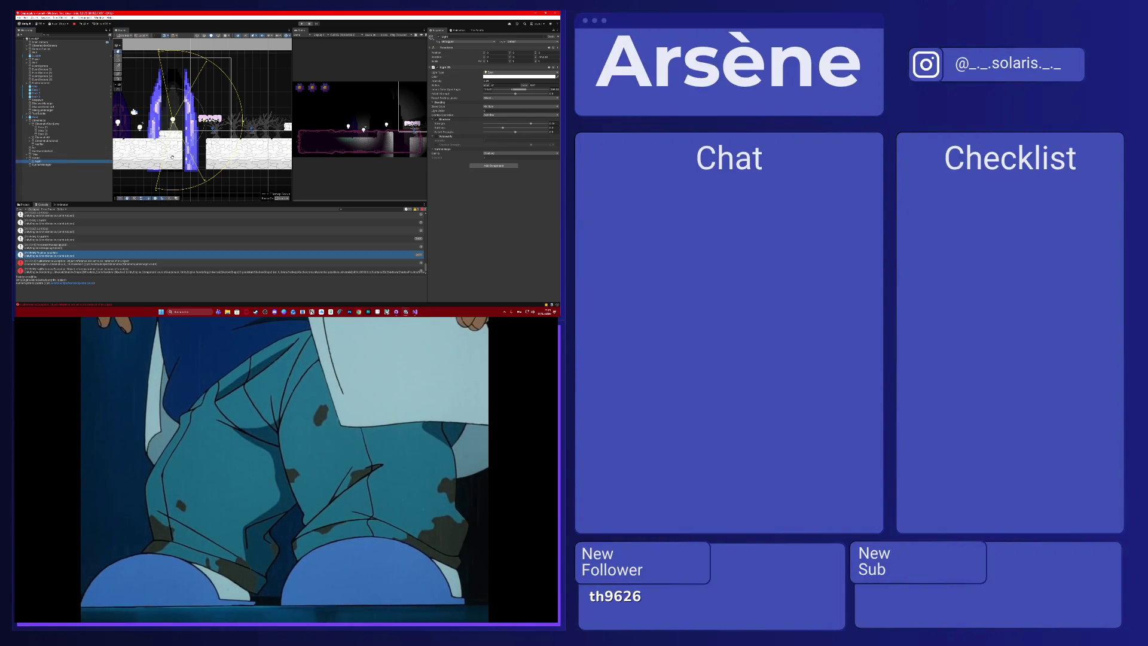
# Duplicate the light with Ctrl+D and change a setting on the copy.
pyautogui.hotkey('ctrl', 'd')
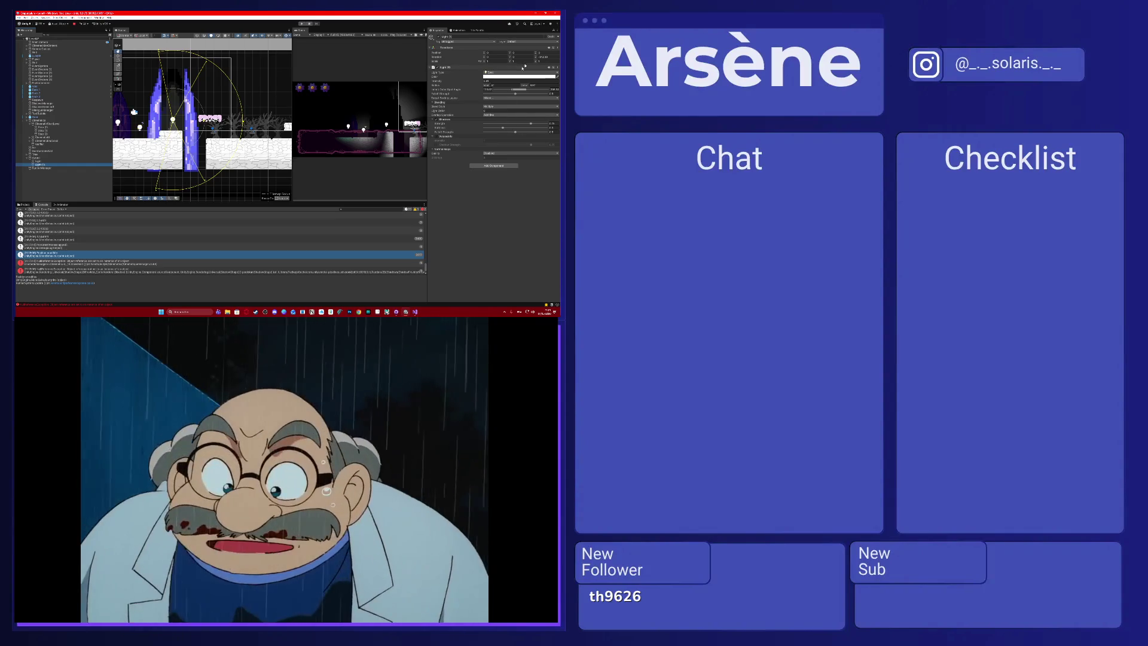
pyautogui.click(494, 109)
pyautogui.click(491, 107)
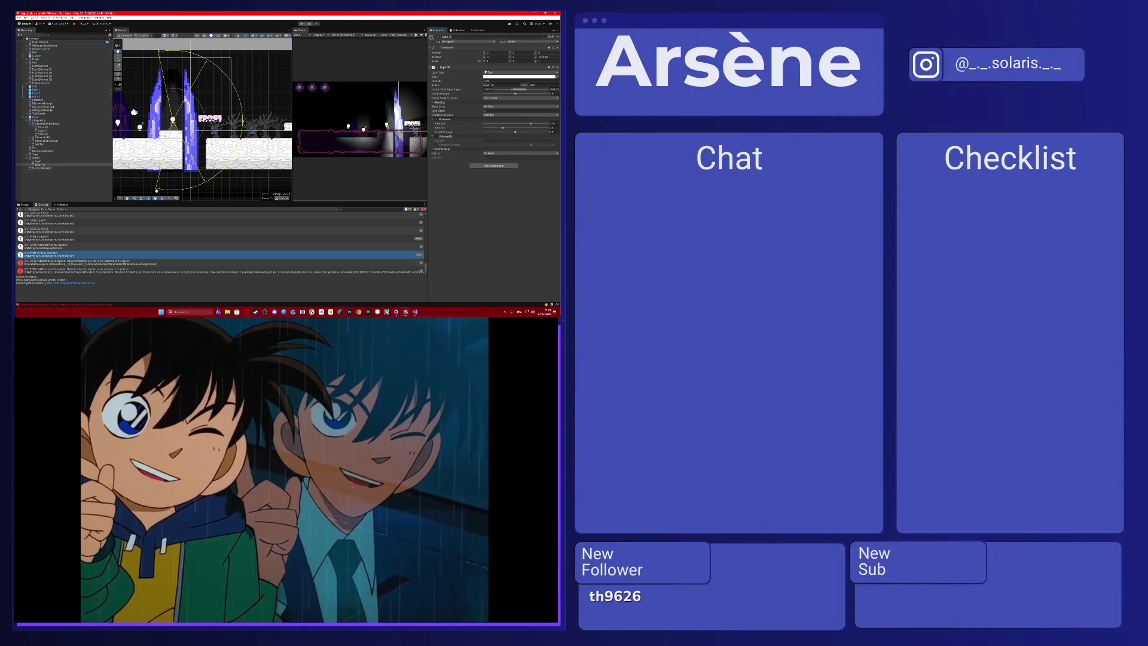
# Drag the duplicated light's outer radius handle inward to reduce Radius Outer.
pyautogui.moveTo(244, 122); pyautogui.dragTo(223, 122)
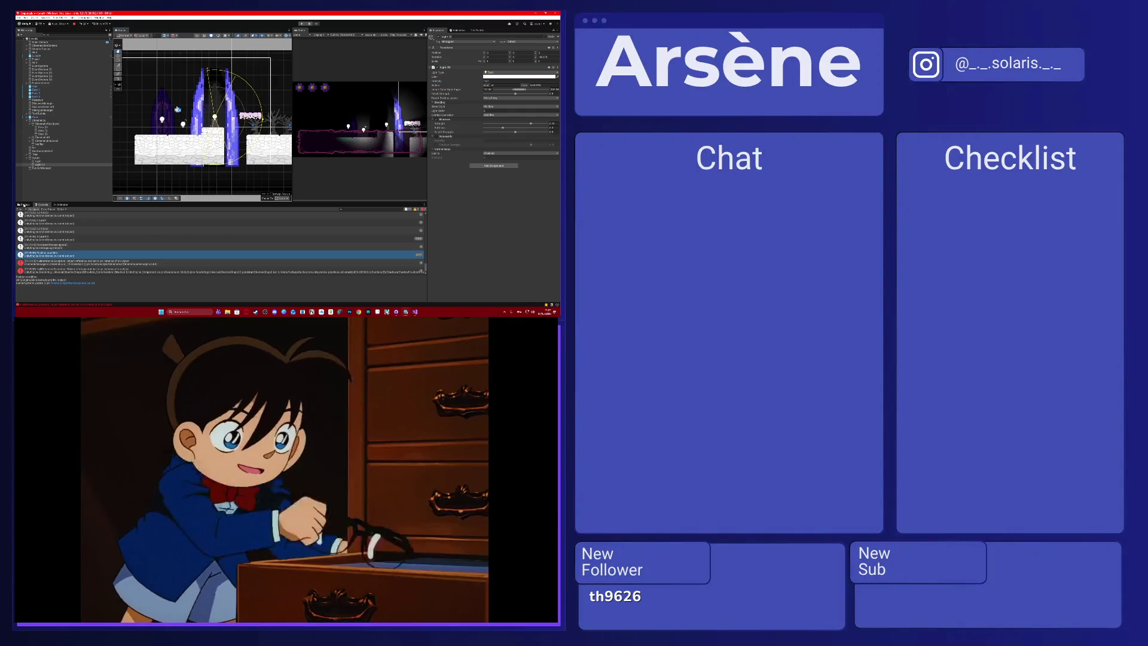
# Maximize the Game view, inspect level objects including Rose, and return to the Console.
pyautogui.click(24, 204)
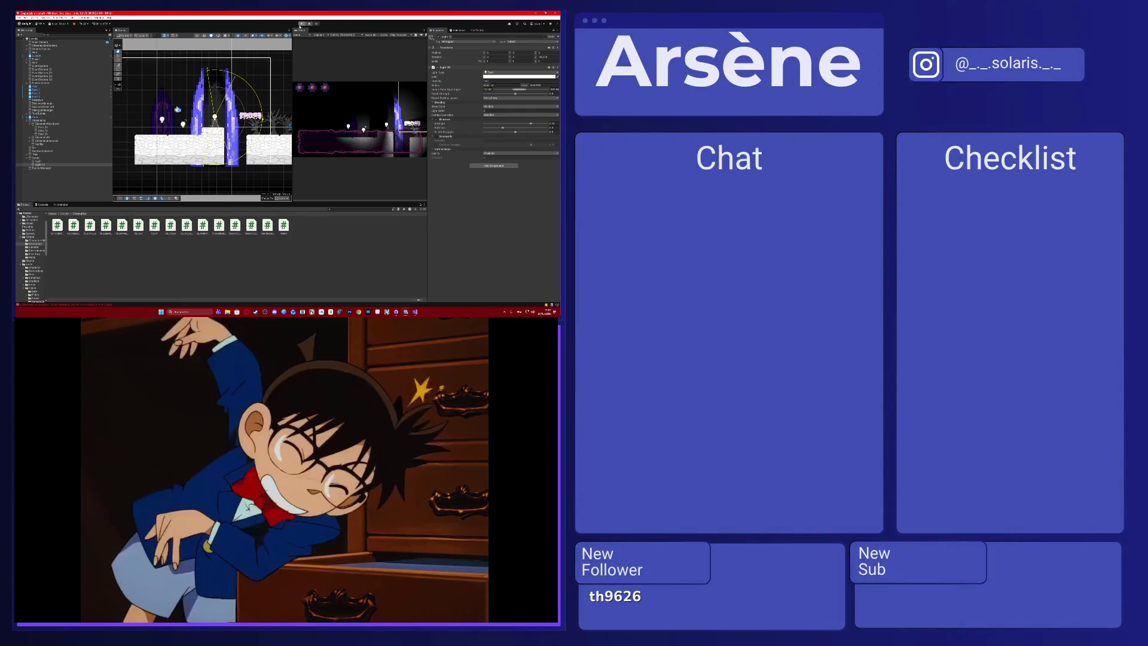
pyautogui.click(301, 24)
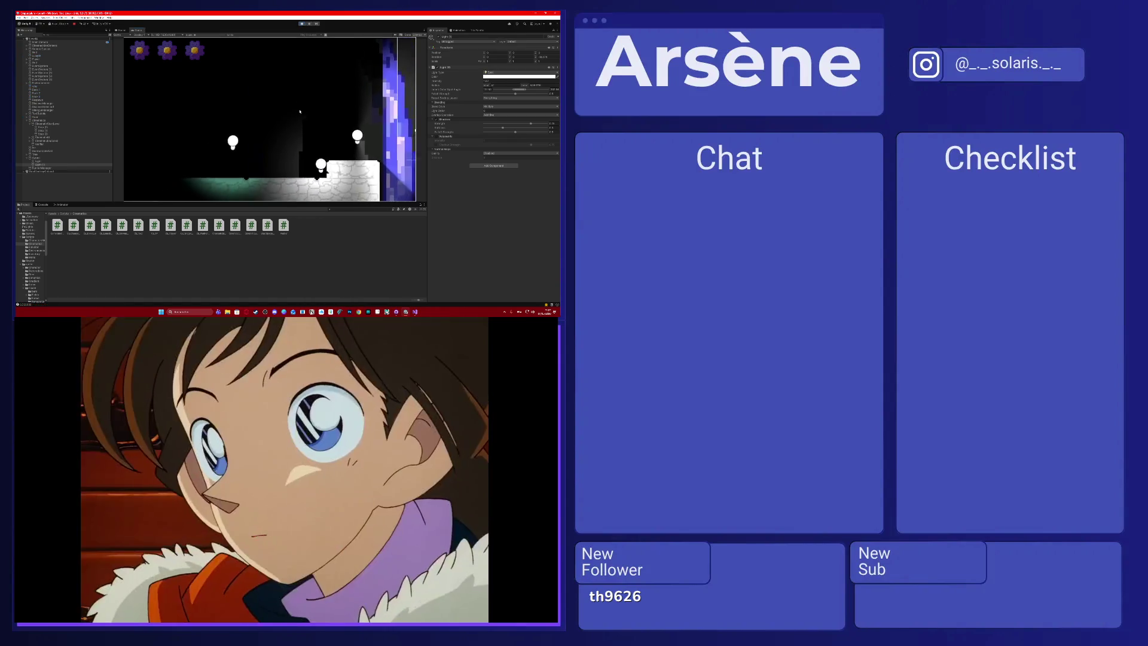
pyautogui.click(42, 127)
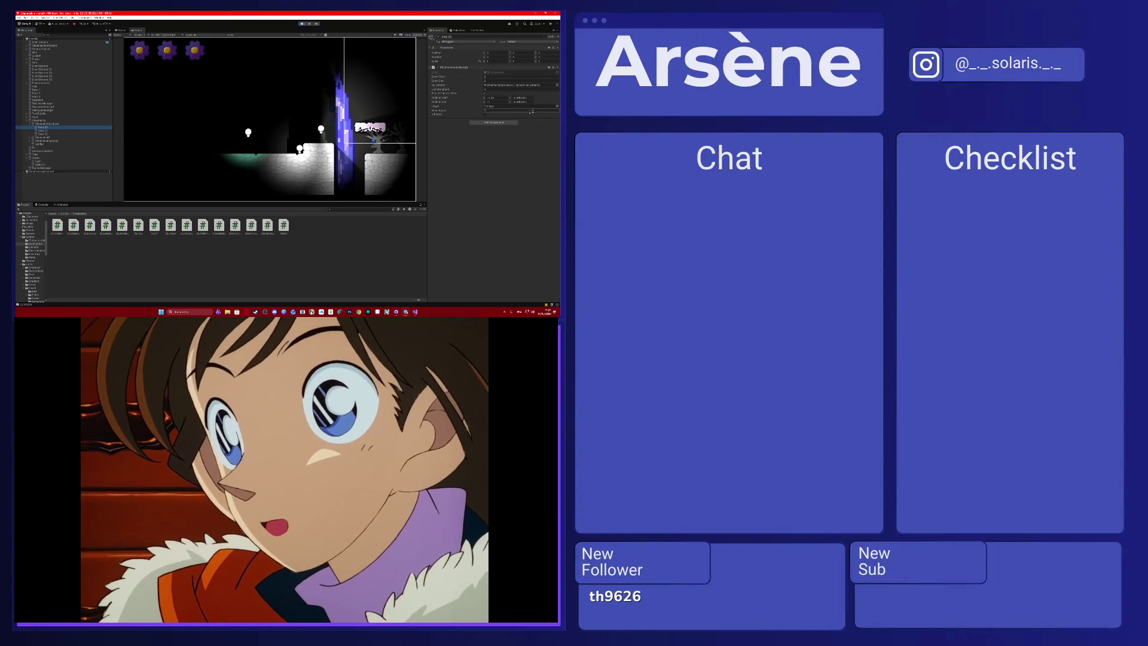
pyautogui.click(309, 126)
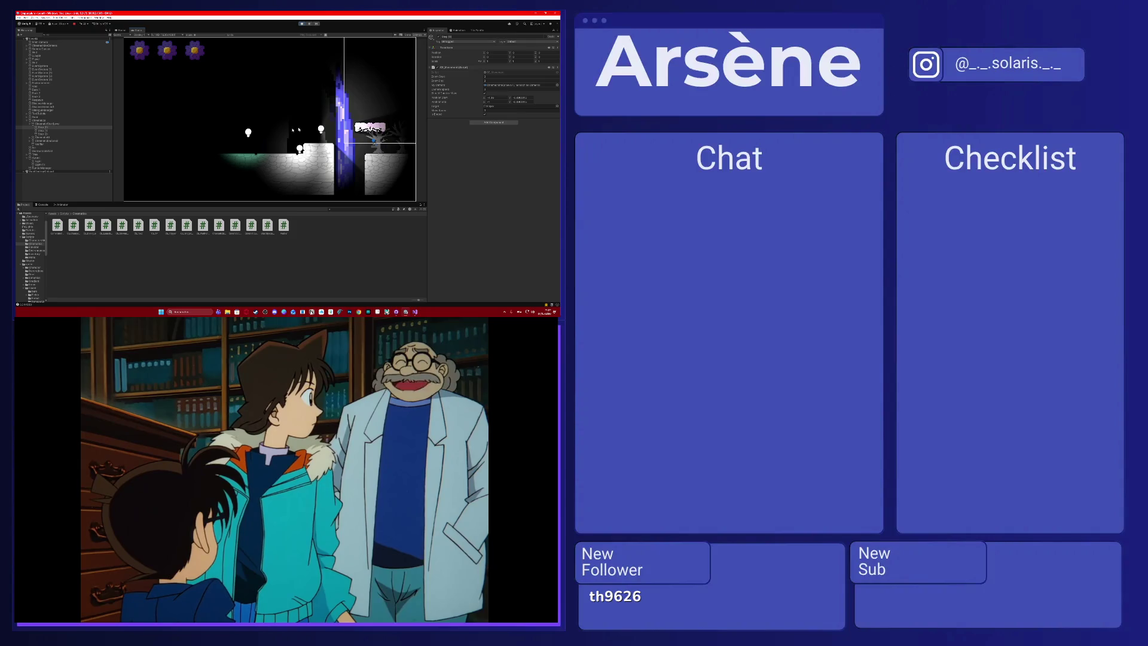
pyautogui.click(38, 134)
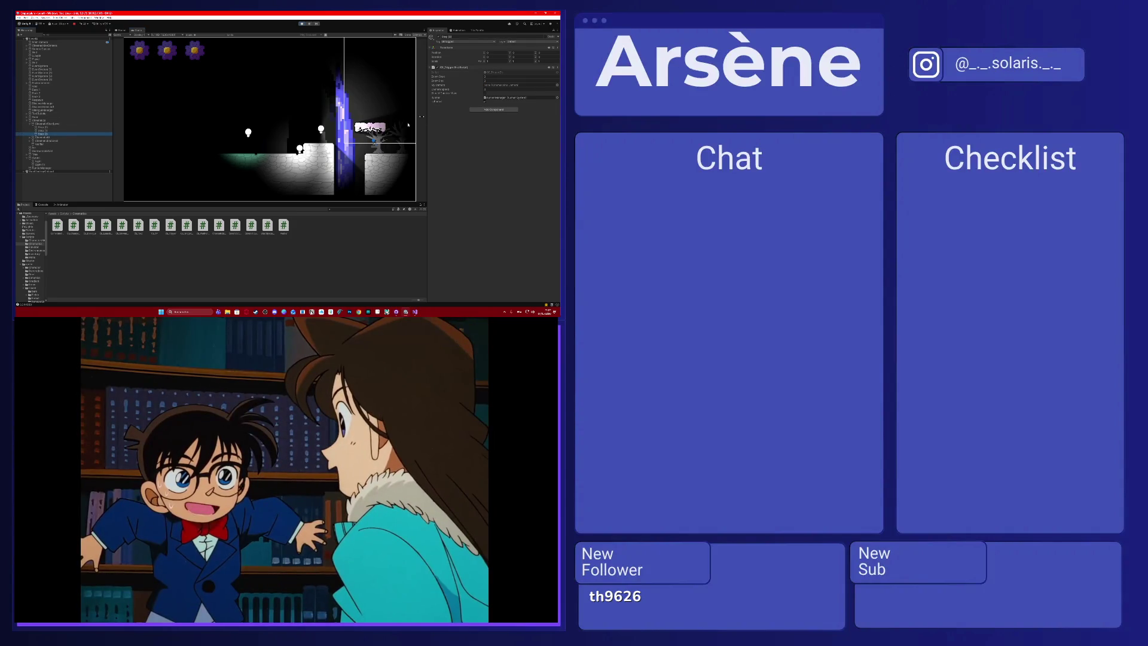
pyautogui.click(60, 168)
pyautogui.click(40, 204)
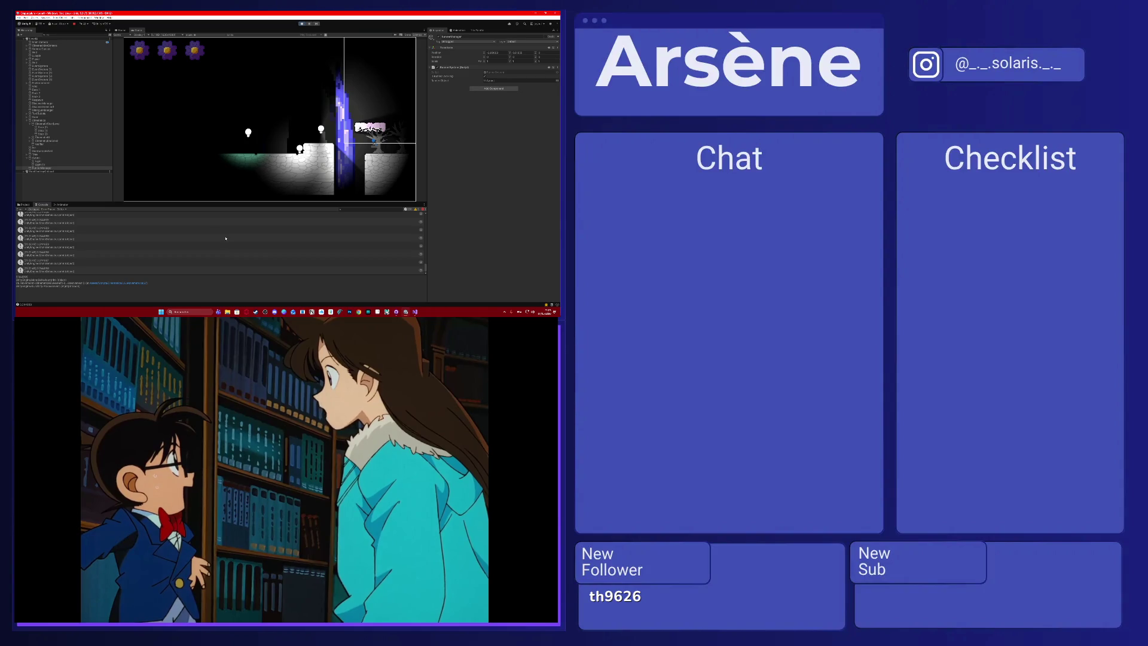
# Read the logged error in the Console, enter Play mode, and open the message's script.
pyautogui.scroll(2, 232, 254)
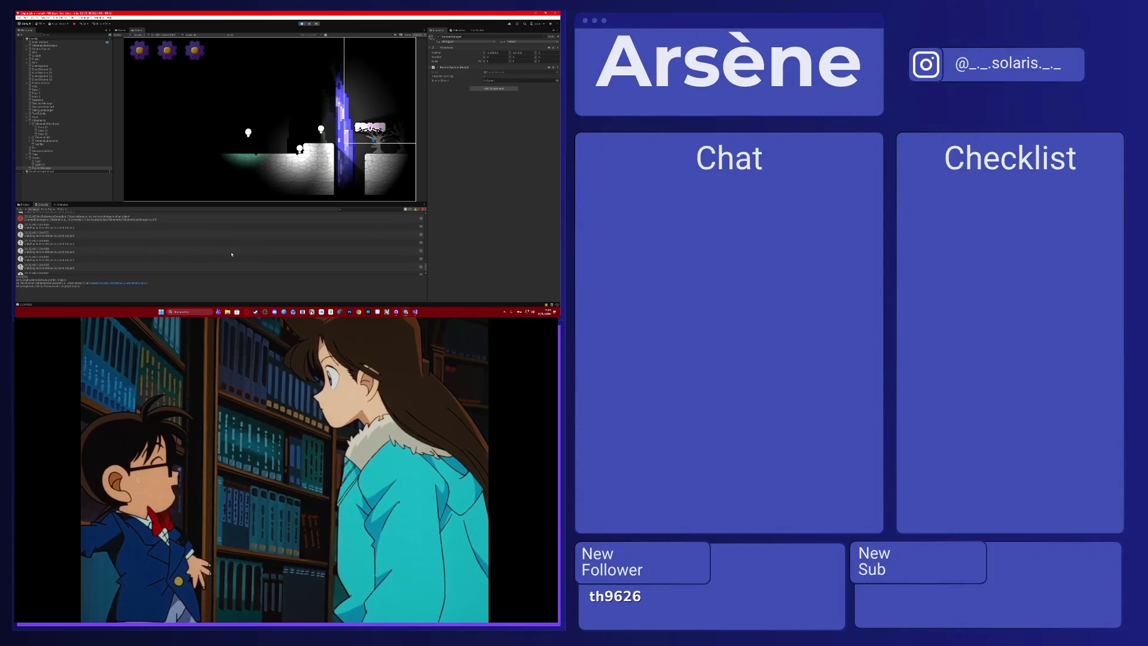
pyautogui.scroll(1, 232, 254)
pyautogui.scroll(1, 231, 250)
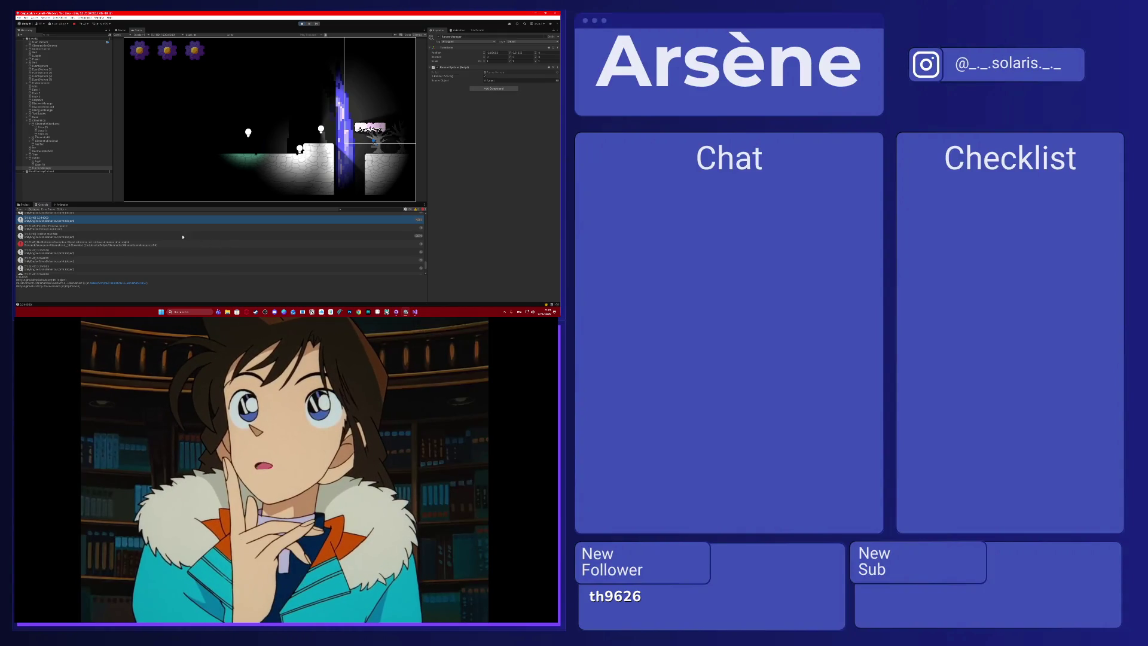
pyautogui.click(182, 236)
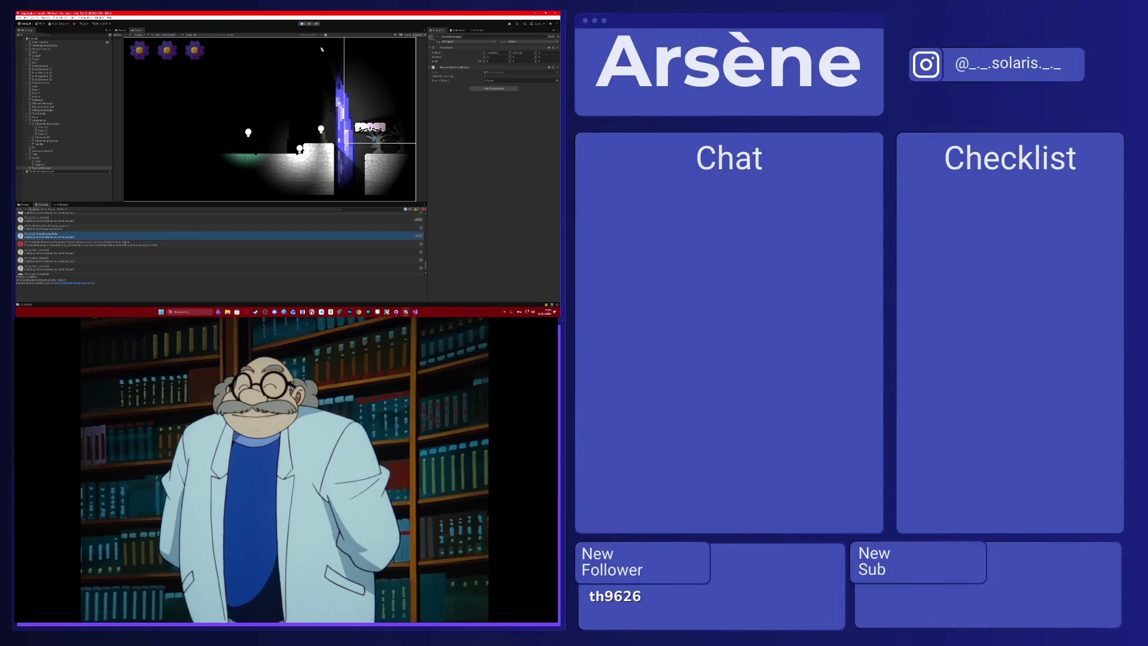
pyautogui.click(302, 23)
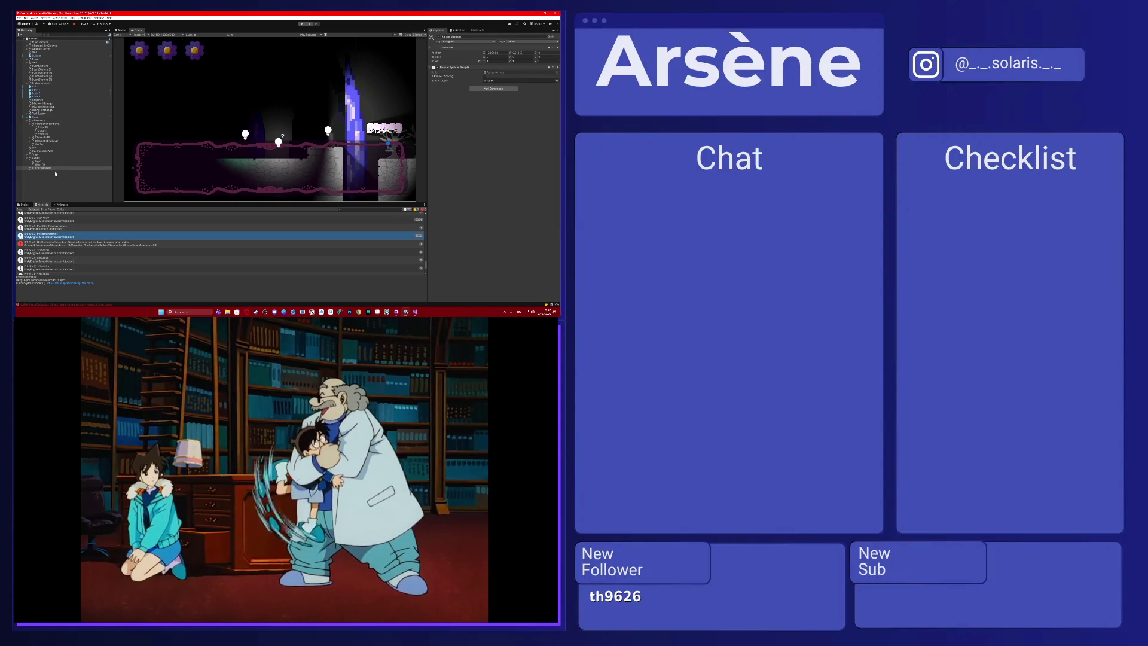
pyautogui.doubleClick(310, 241)
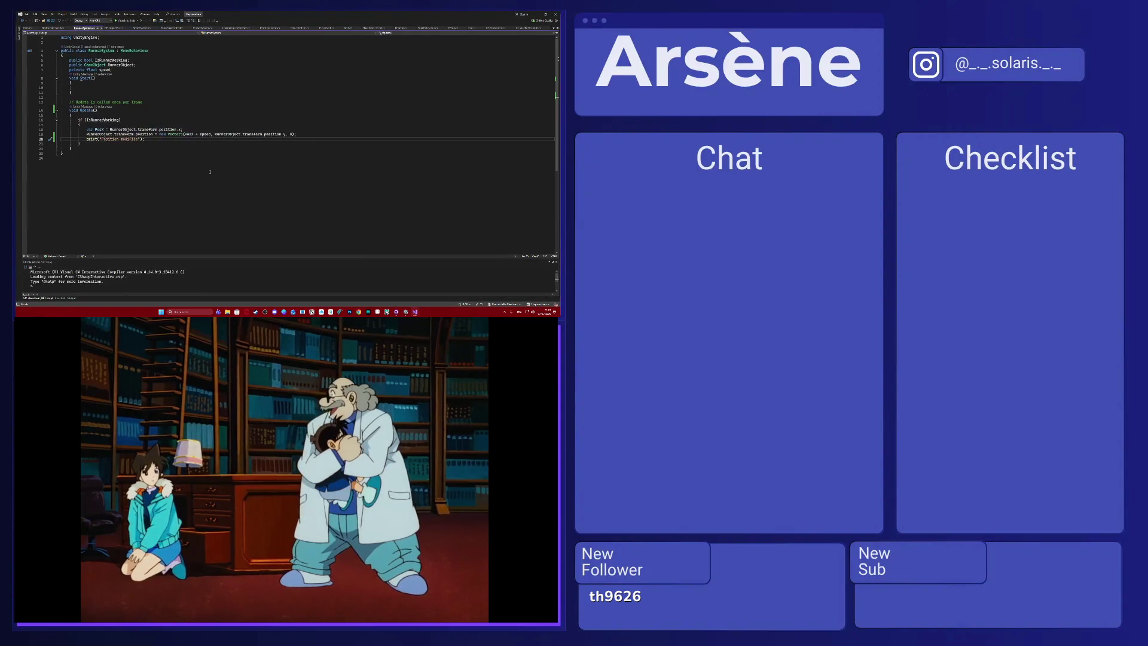
# Add [SerializeField] on a new line below the RunnerObject declaration and switch back to Unity.
pyautogui.click(139, 65)
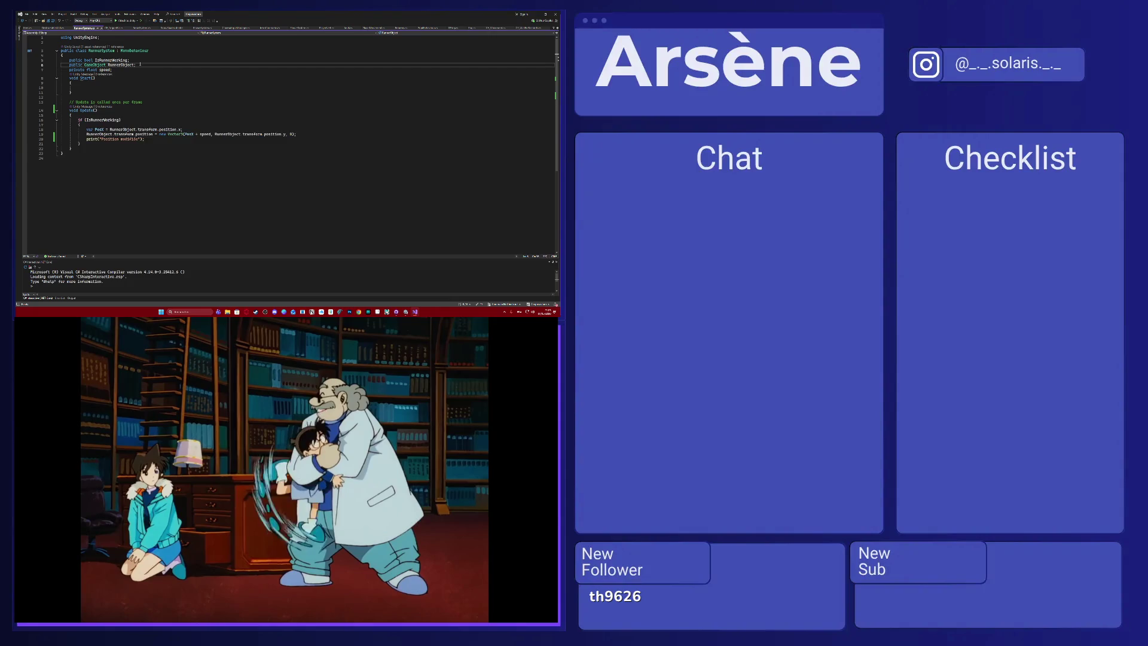
pyautogui.press('Return')
pyautogui.write('[seri')
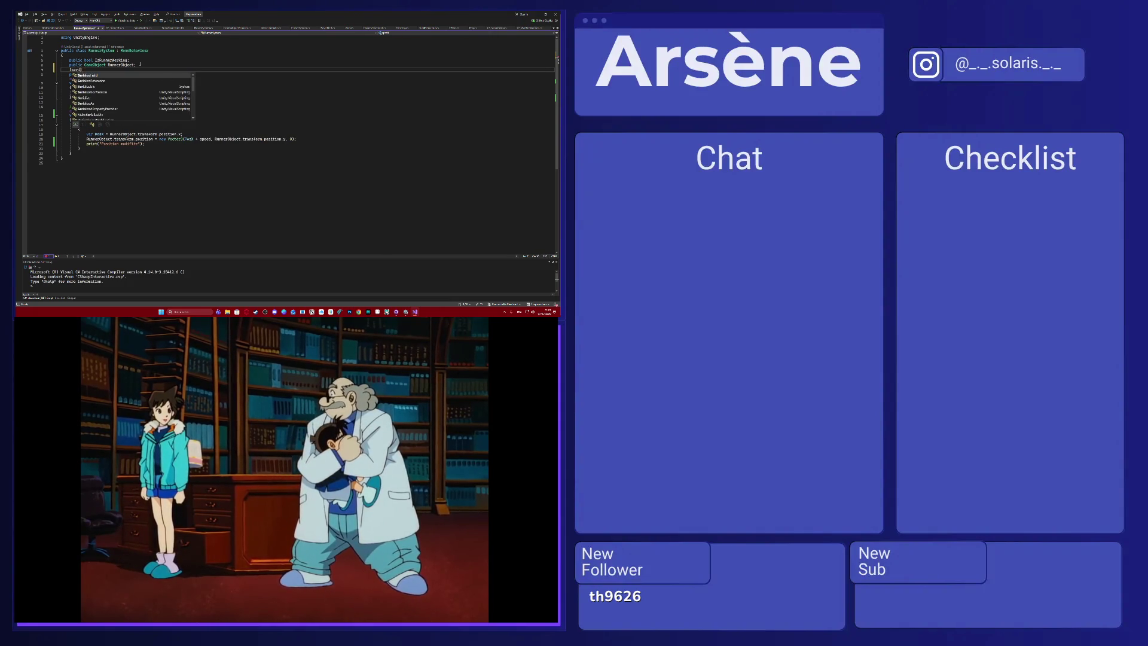
pyautogui.press('Tab')
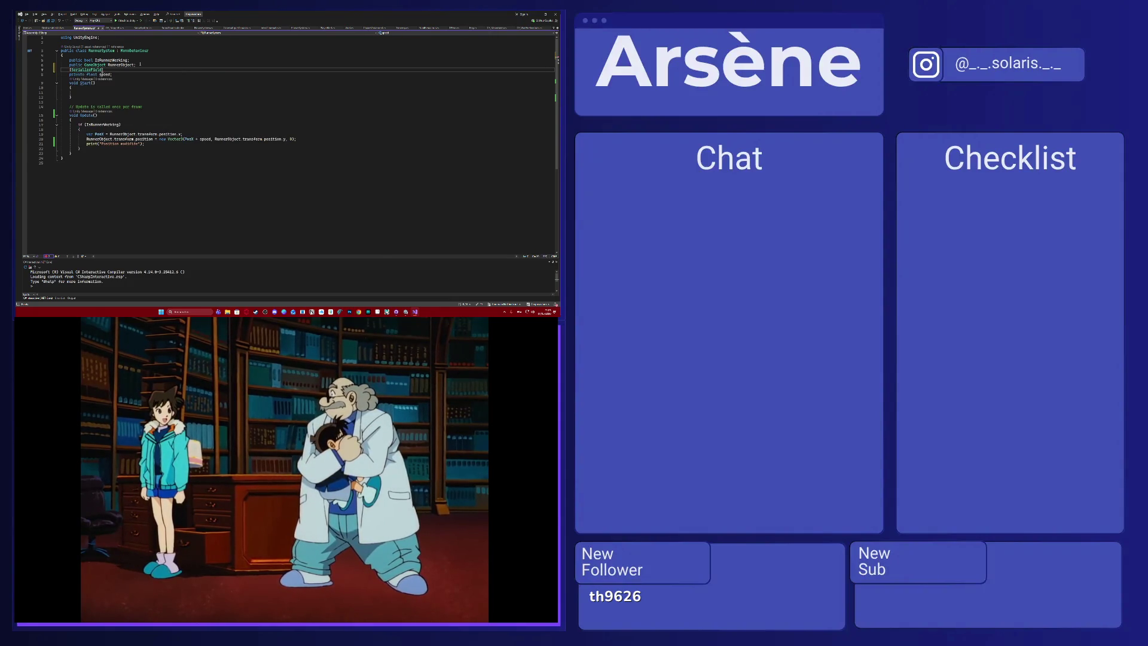
pyautogui.hotkey('alt', 'Tab')
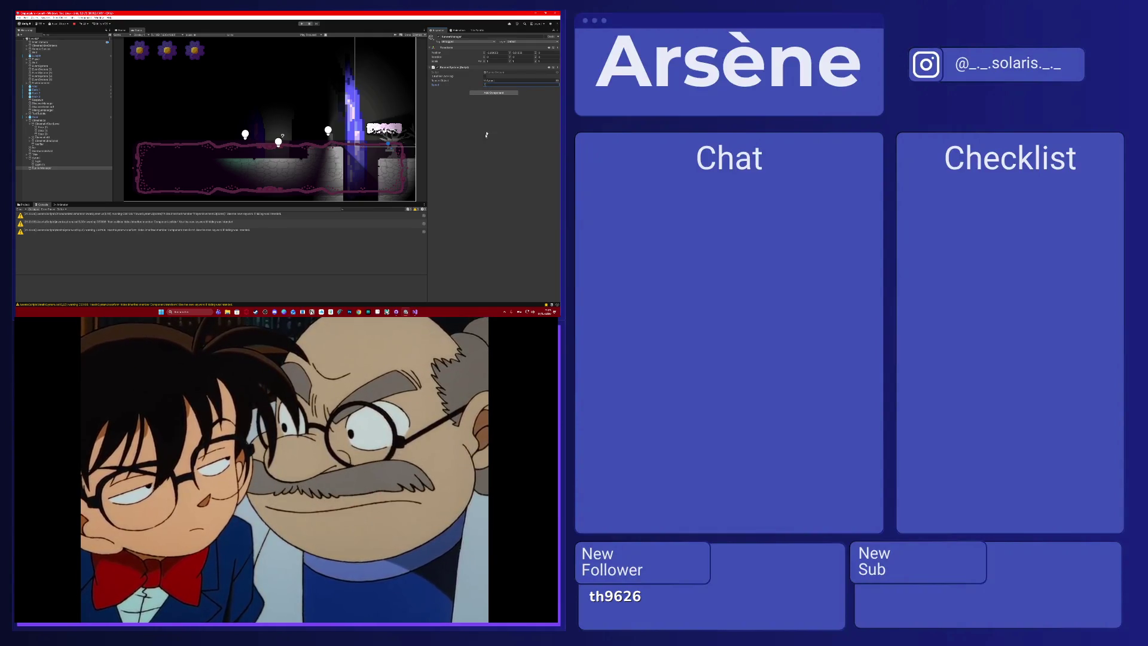
# Play the level, inspect a level object in the Hierarchy, then restart Play mode.
pyautogui.click(303, 24)
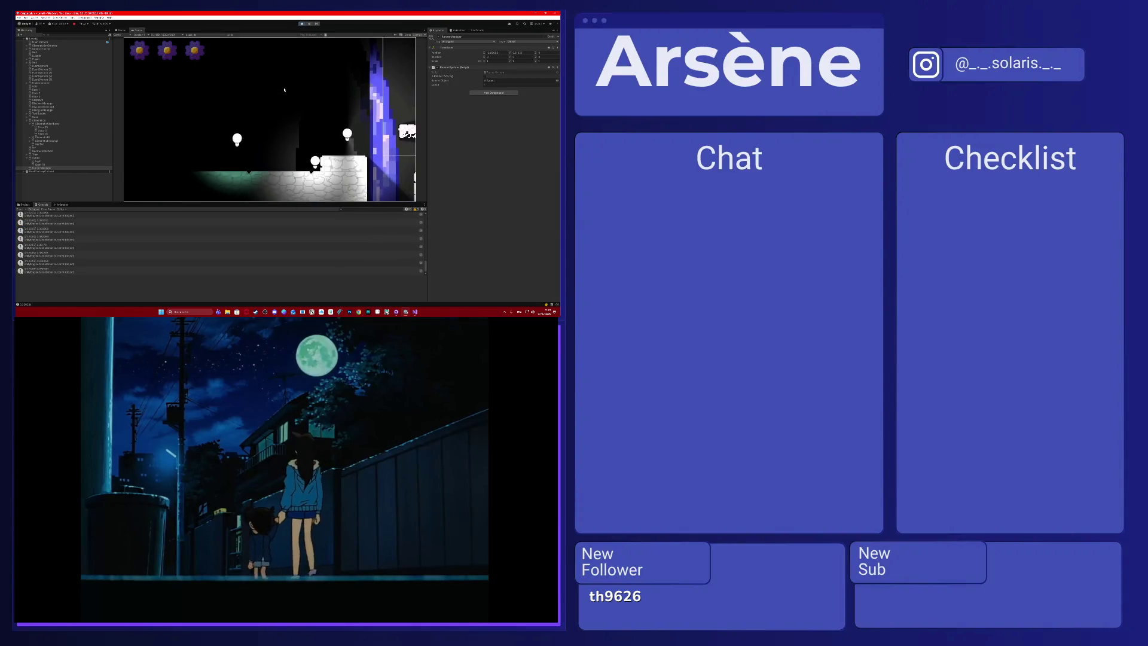
pyautogui.click(179, 254)
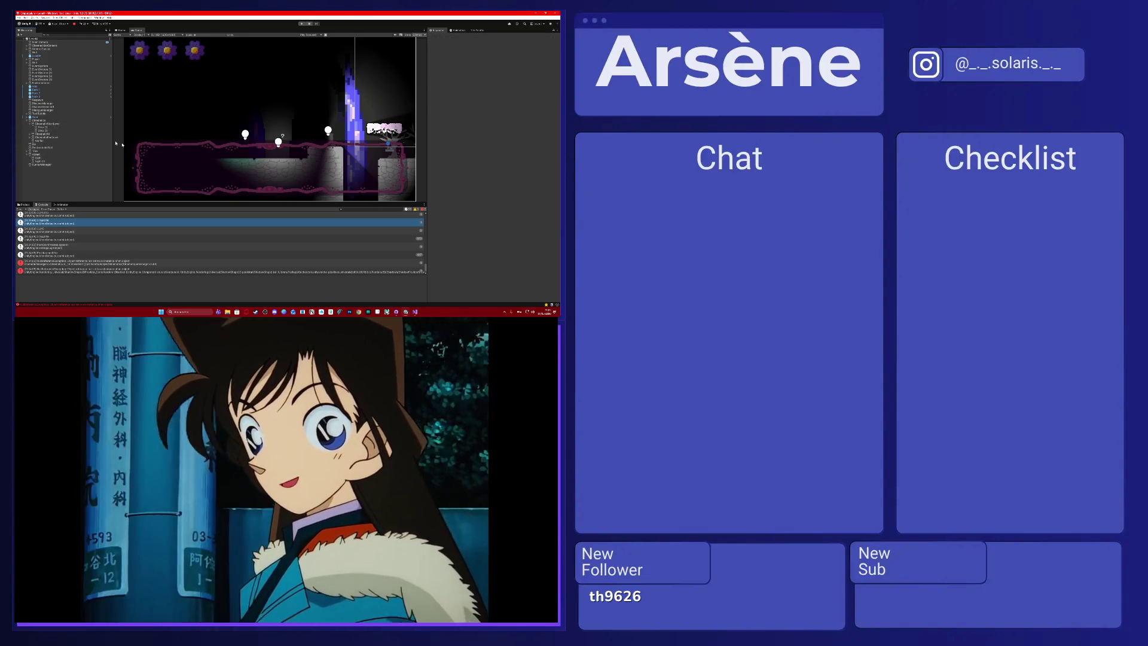
pyautogui.click(65, 124)
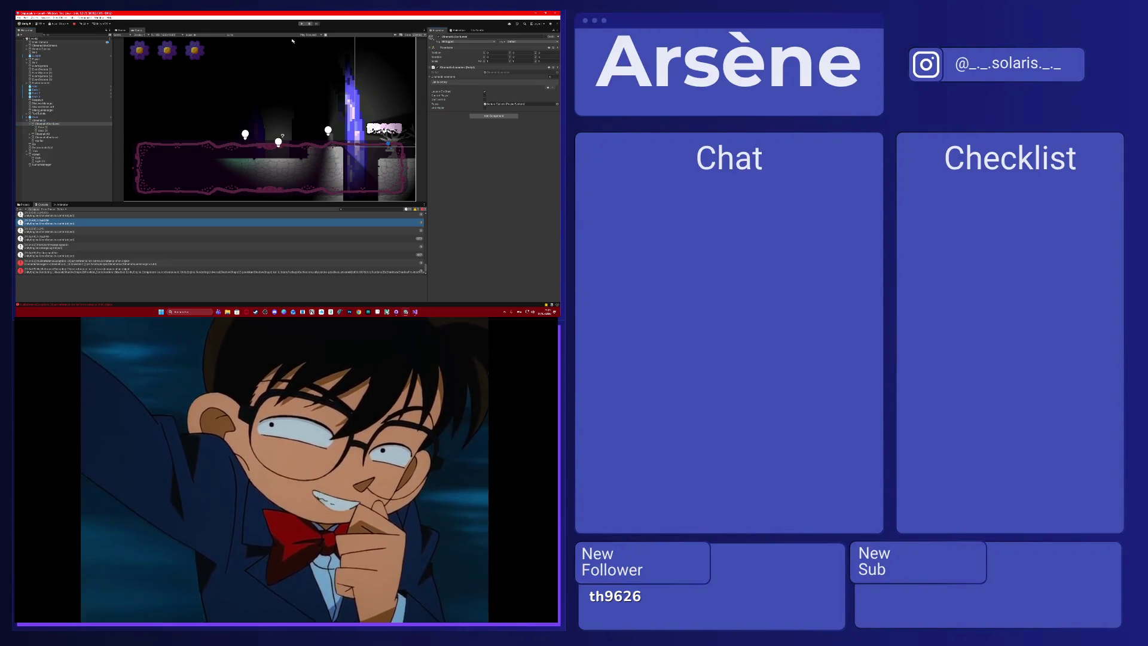
pyautogui.click(302, 24)
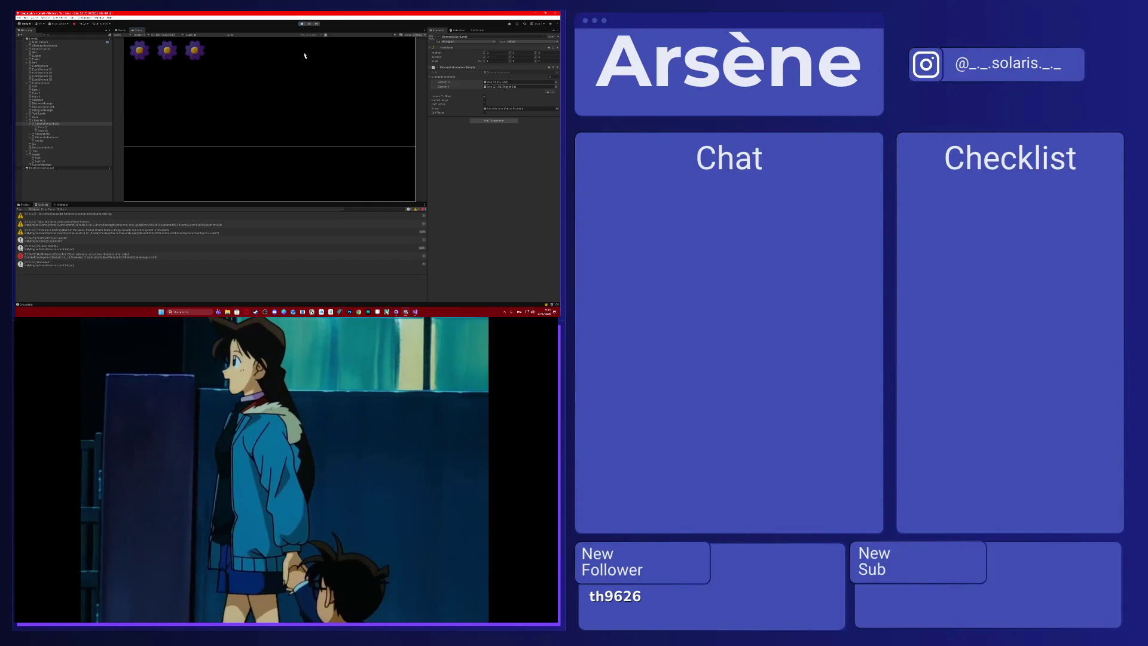
# Stop the running game and inspect the KameraManager object.
pyautogui.click(119, 31)
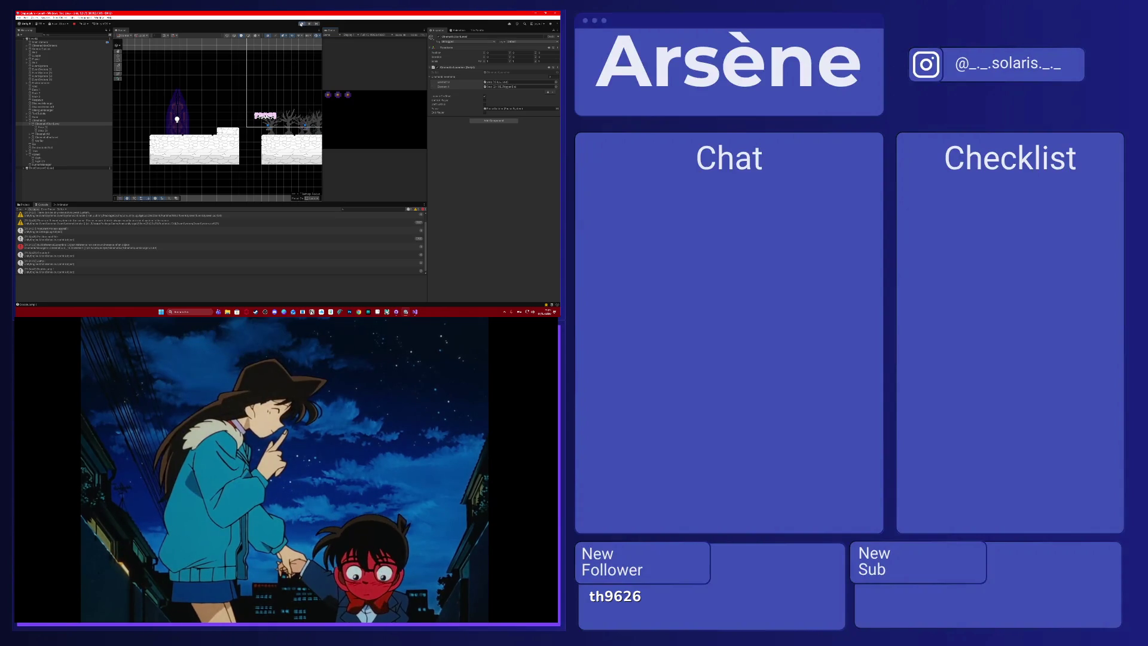
pyautogui.click(300, 24)
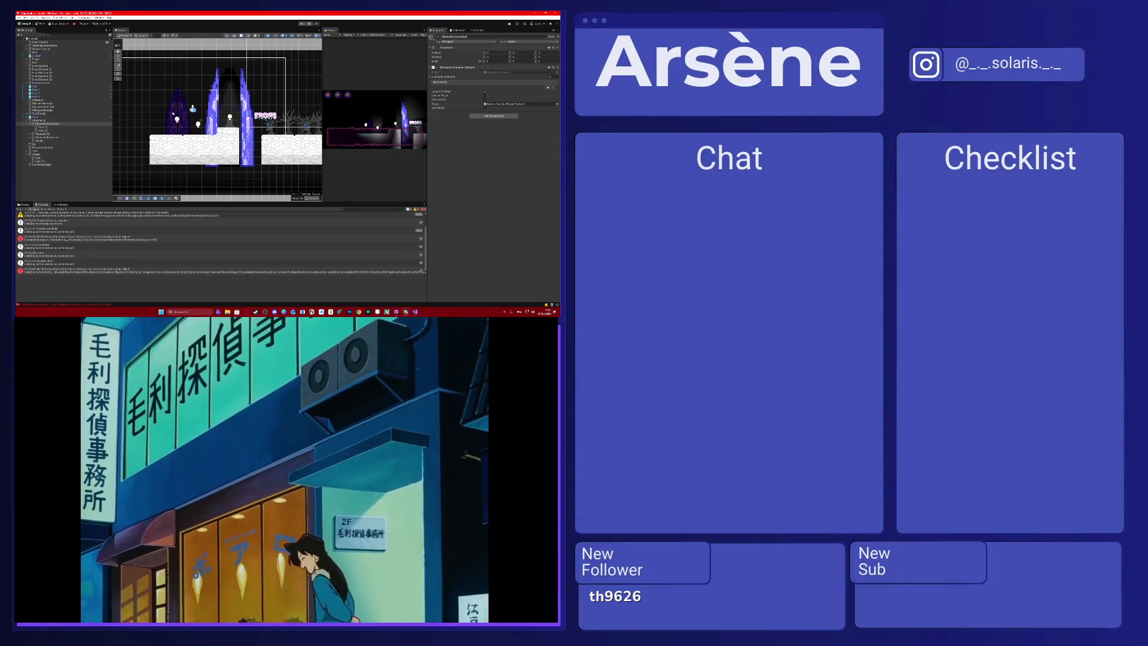
pyautogui.click(42, 164)
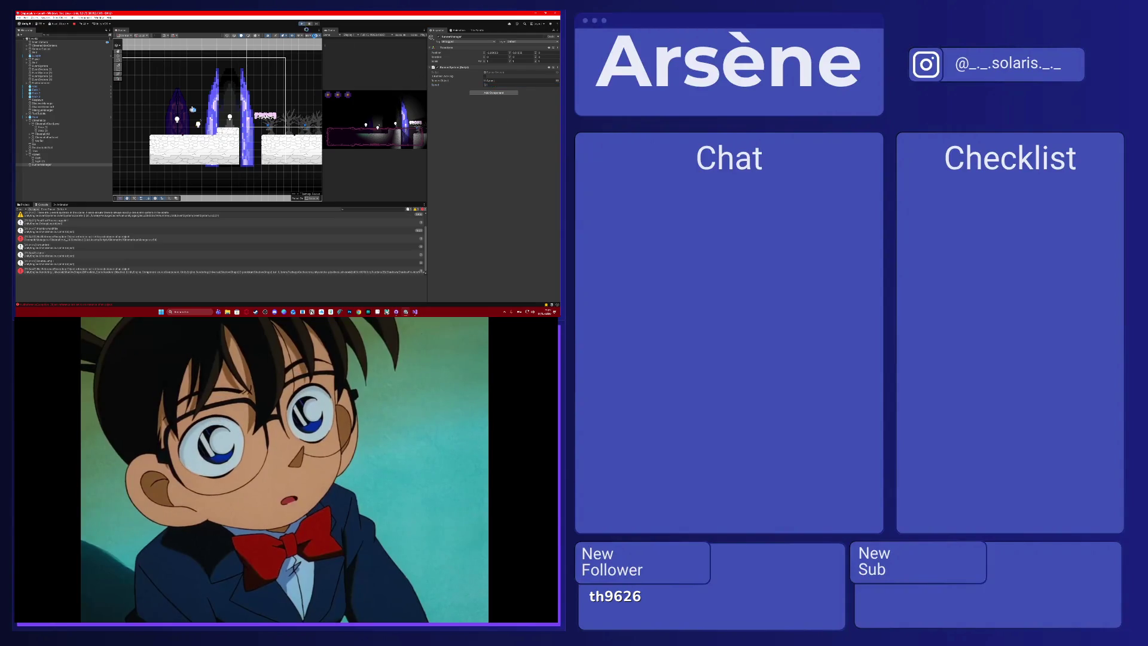
# Restart Play mode, edit the Speed value, and frame the Azmet object in the Scene view.
pyautogui.click(302, 24)
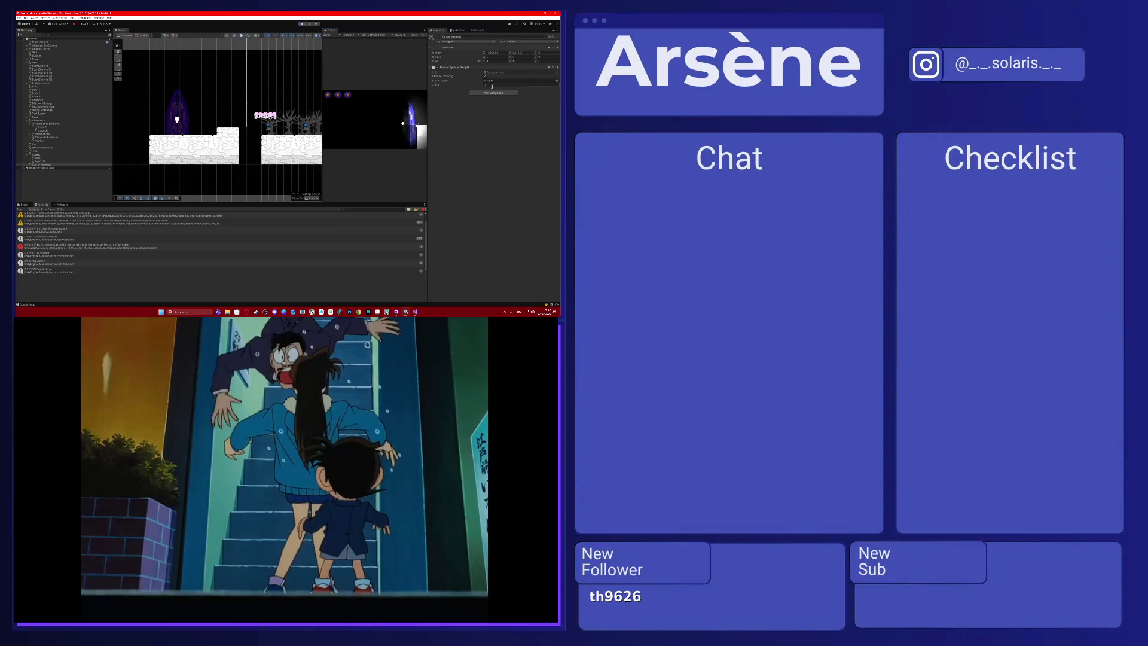
pyautogui.click(495, 84)
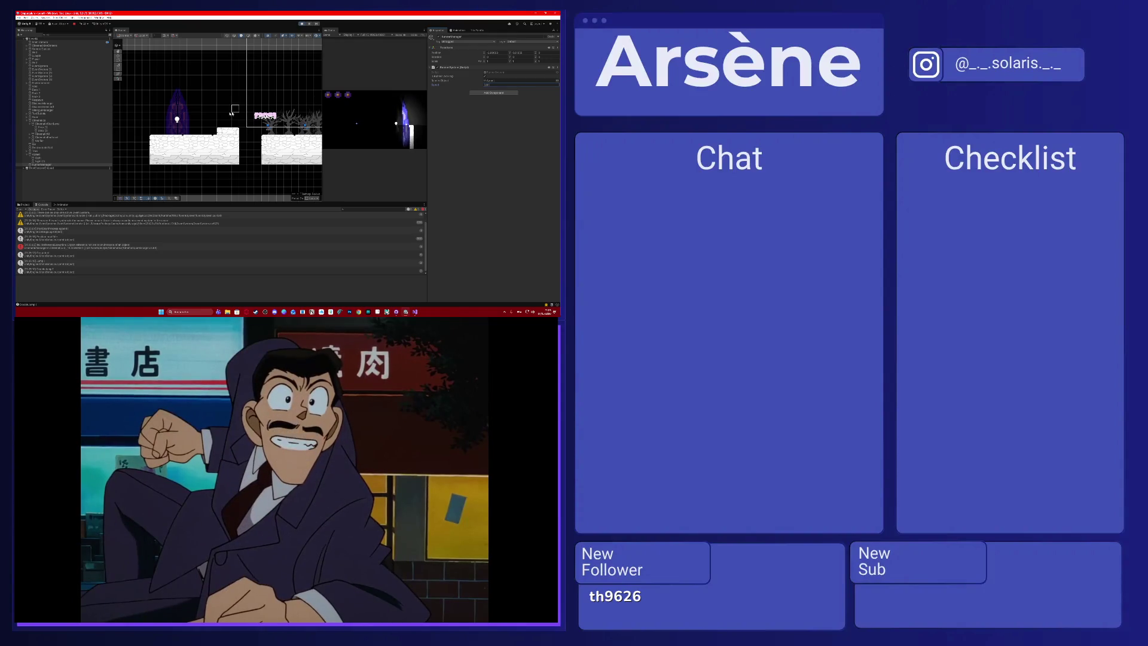
pyautogui.doubleClick(58, 156)
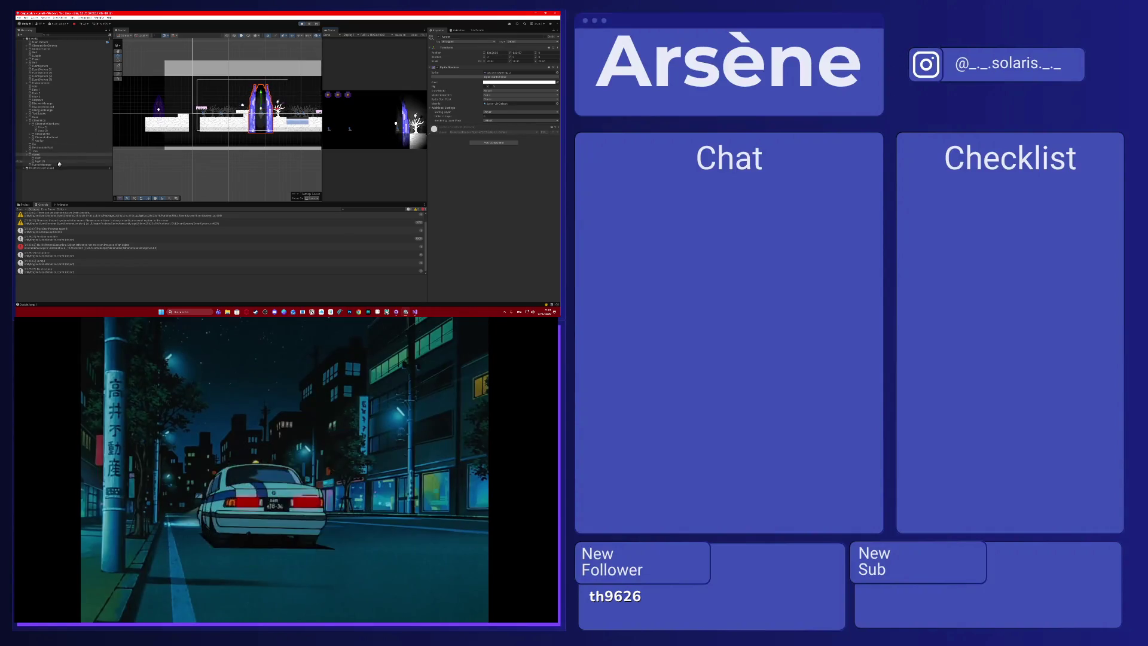
# Inspect the CameraManager, Void, Arsene, Player and Azzeri objects, framing Arsene in the scene.
pyautogui.click(59, 164)
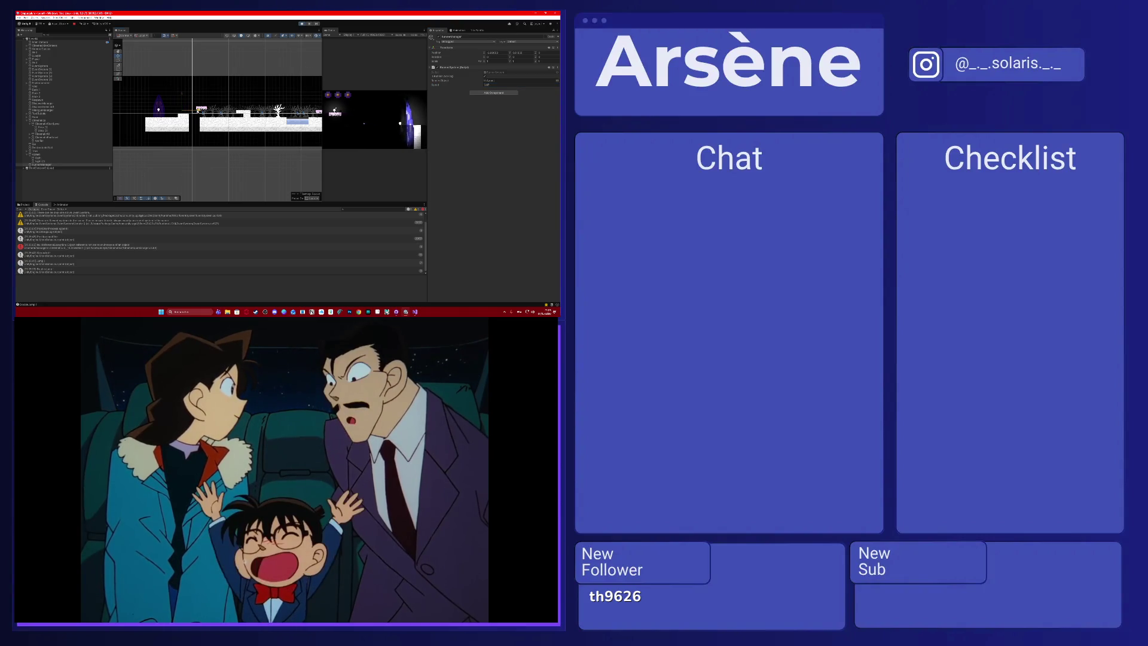
pyautogui.hotkey('ctrl', 's')
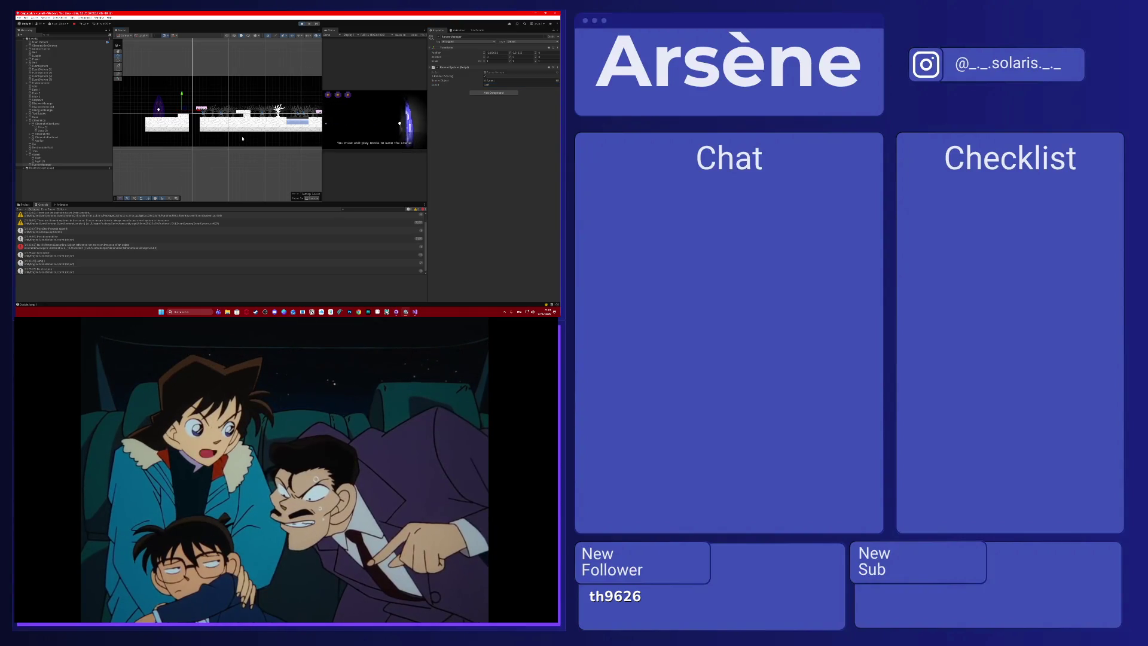
pyautogui.click(242, 138)
pyautogui.click(36, 155)
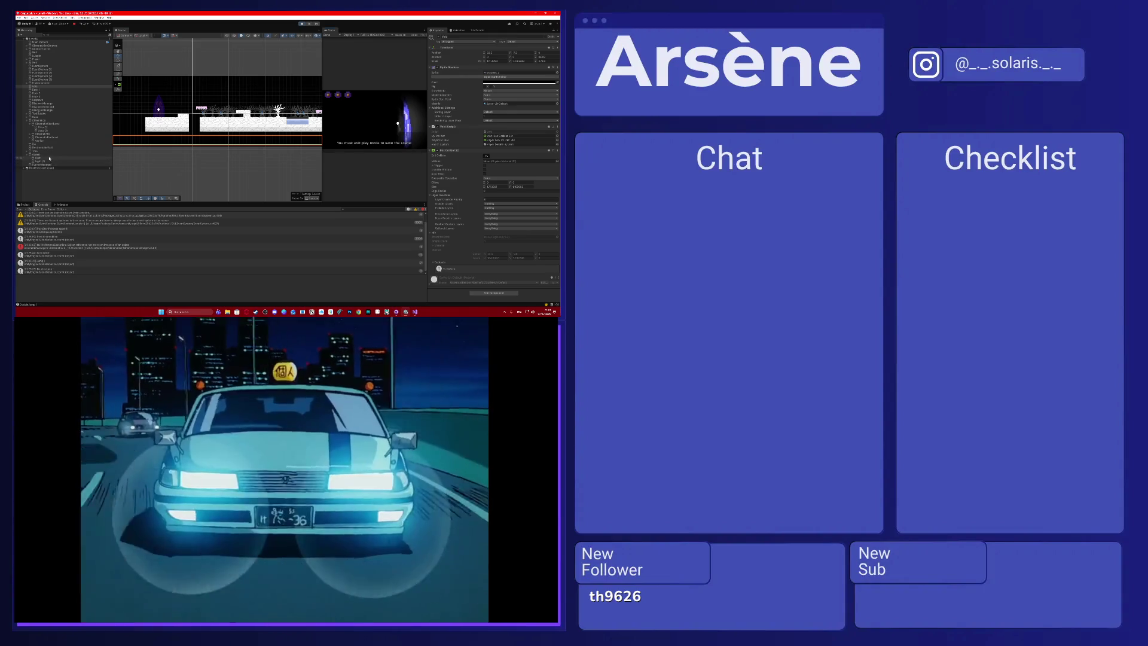
pyautogui.scroll(-3, 223, 141)
pyautogui.press('f')
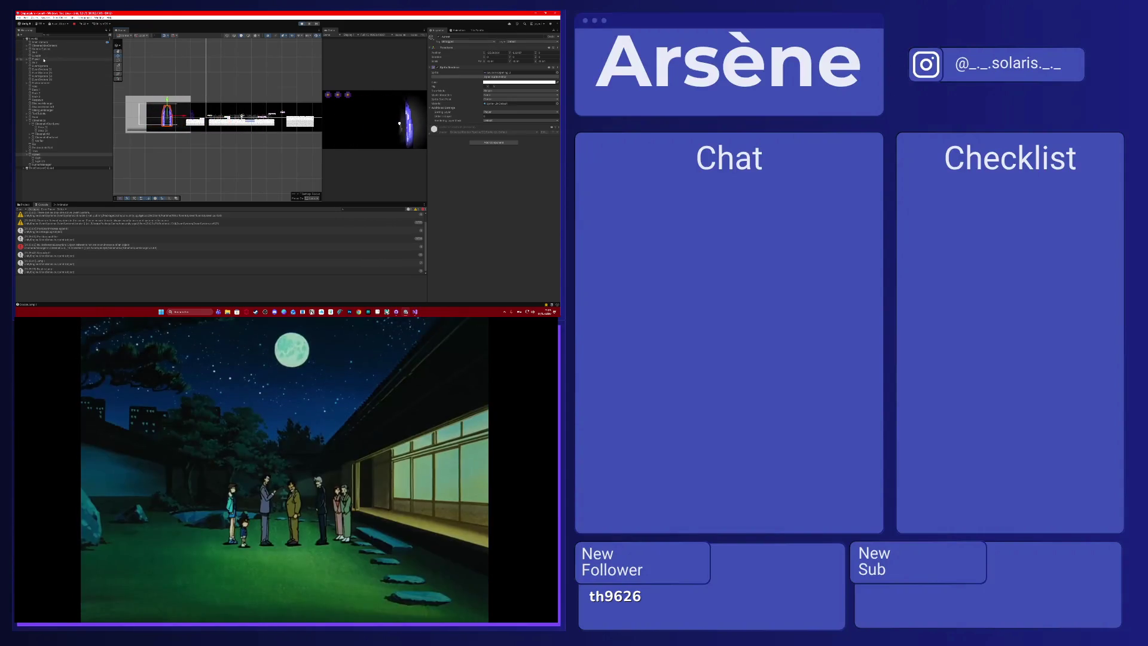
pyautogui.click(42, 59)
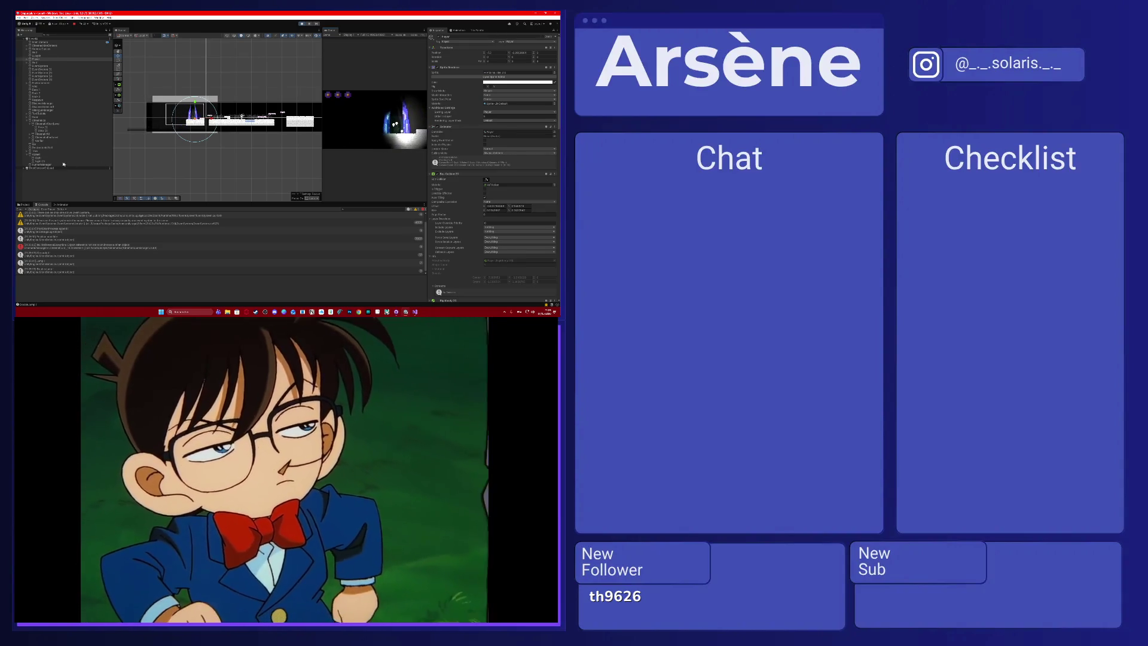
pyautogui.click(37, 154)
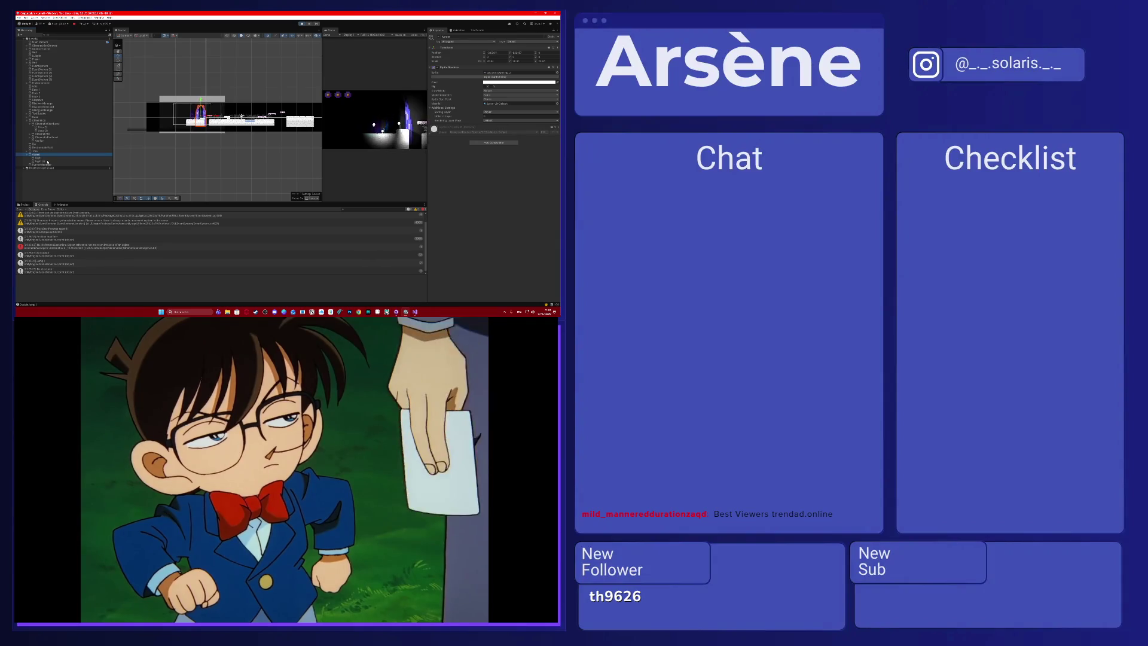
pyautogui.click(42, 164)
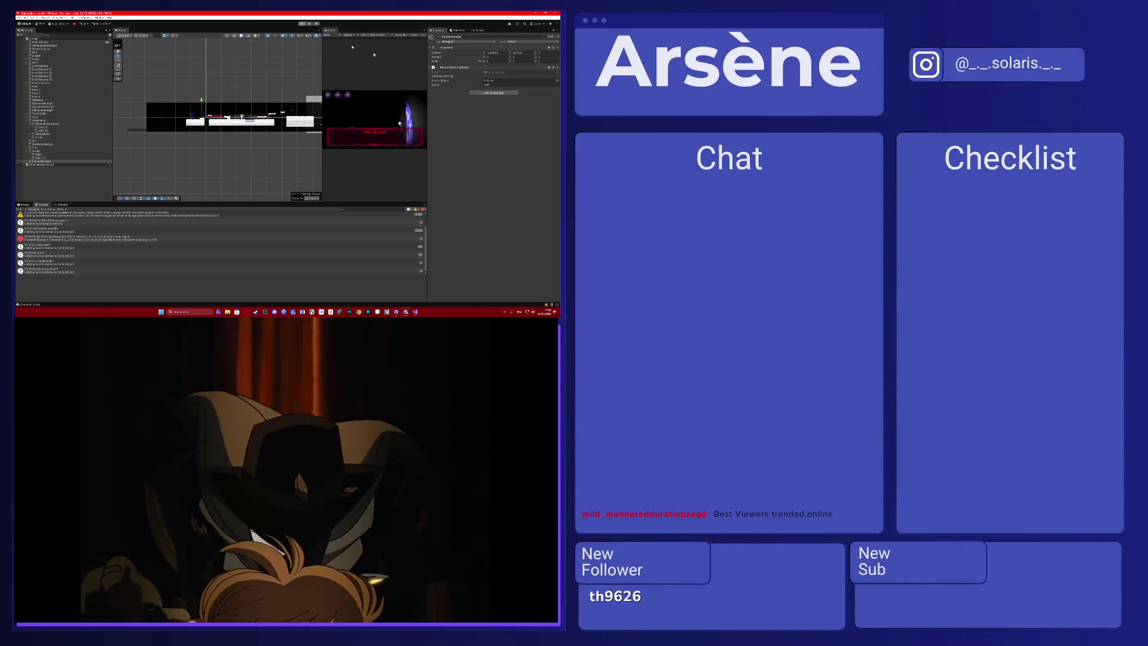
# Set the CinemachineCamera's Tracked Offset X to 1.
pyautogui.click(509, 85)
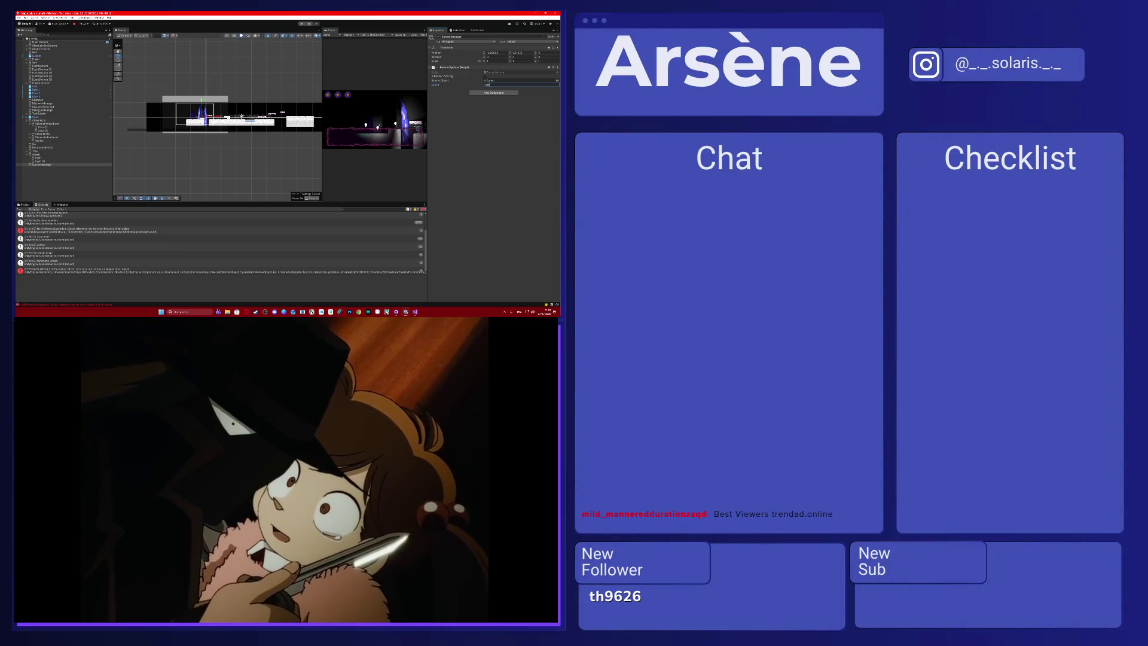
pyautogui.hotkey('alt', 'Tab')
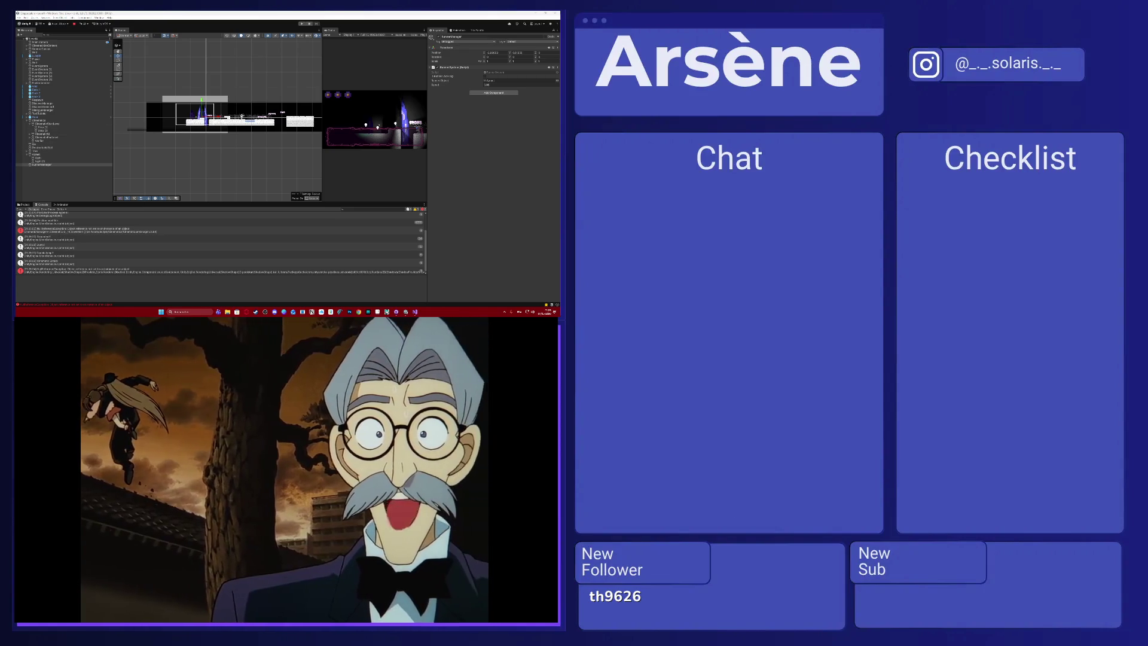
pyautogui.click(45, 45)
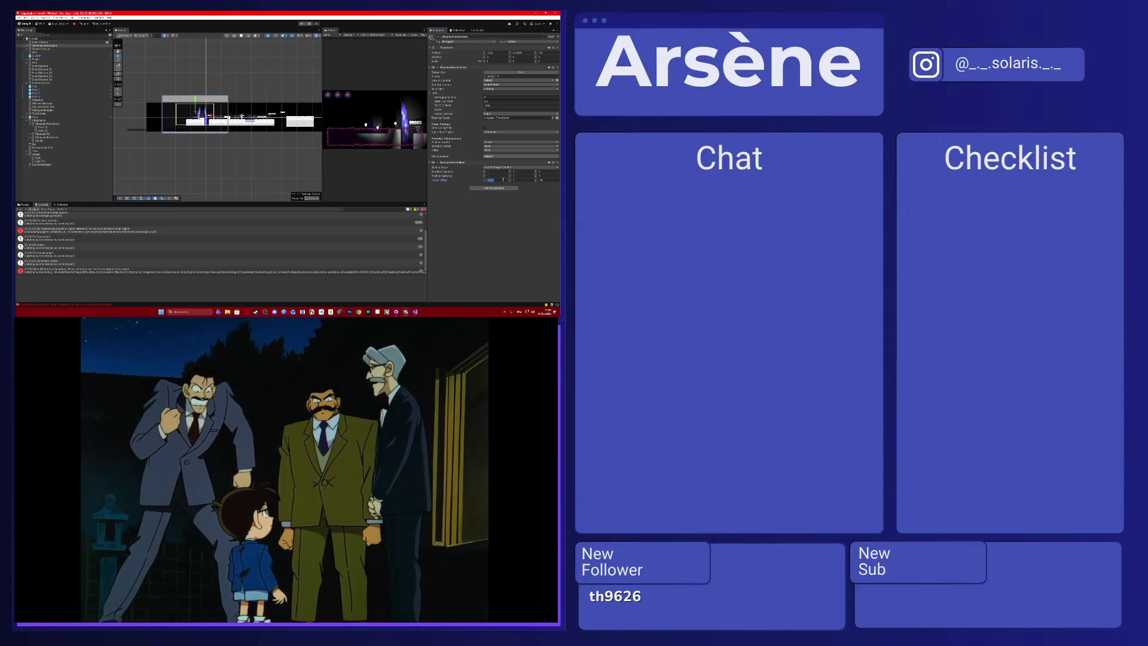
pyautogui.write('1')
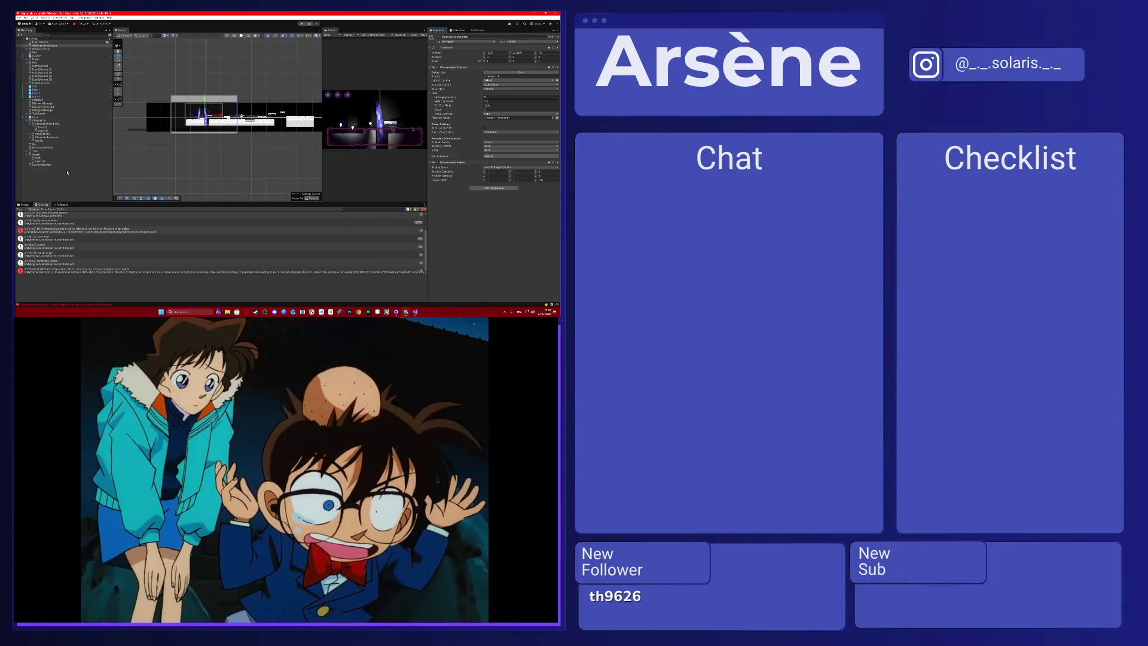
pyautogui.click(45, 165)
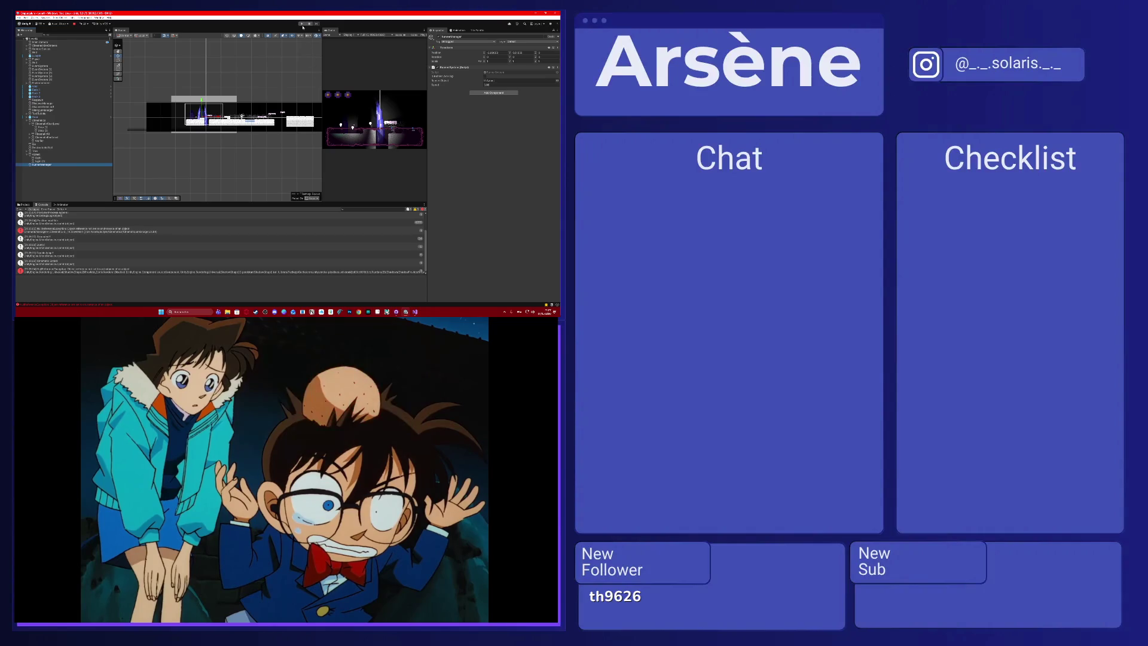
# Enter Play mode, inspect a sprite object, then stop and restart the game in the maximized Game view.
pyautogui.hotkey('ctrl', 'p')
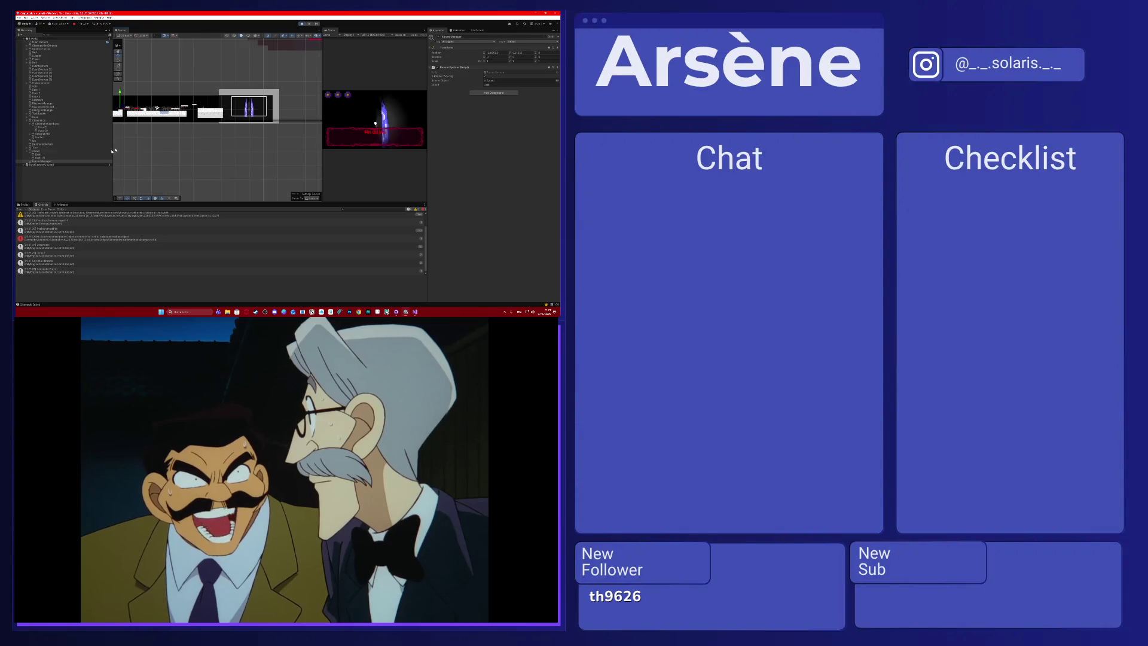
pyautogui.click(58, 152)
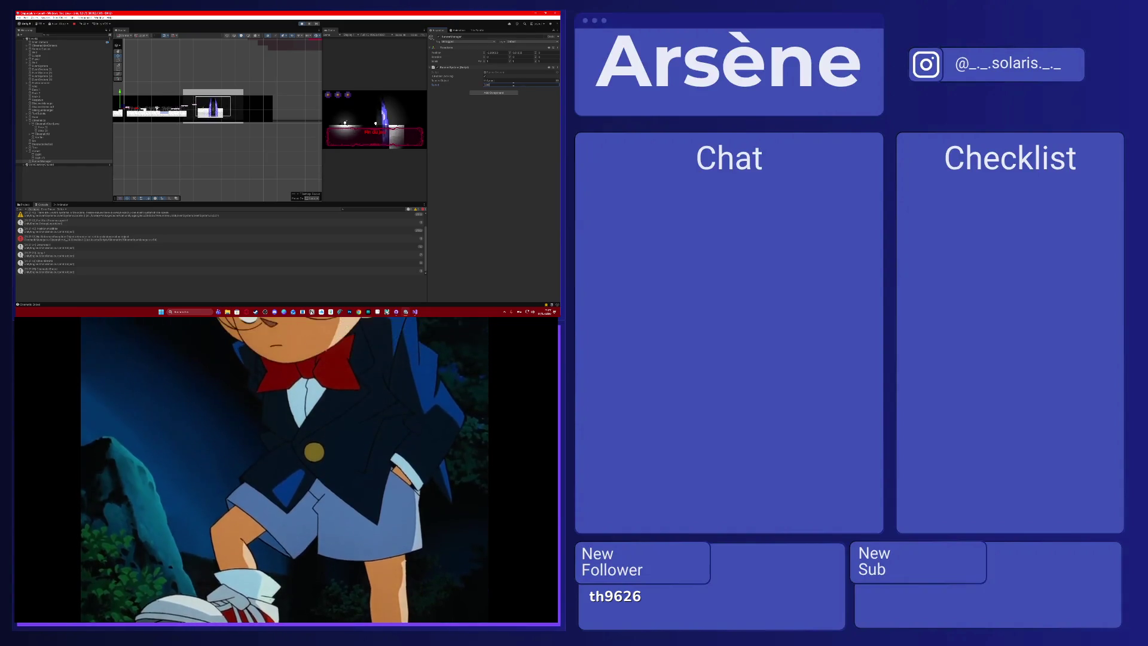
pyautogui.hotkey('ctrl', 'p')
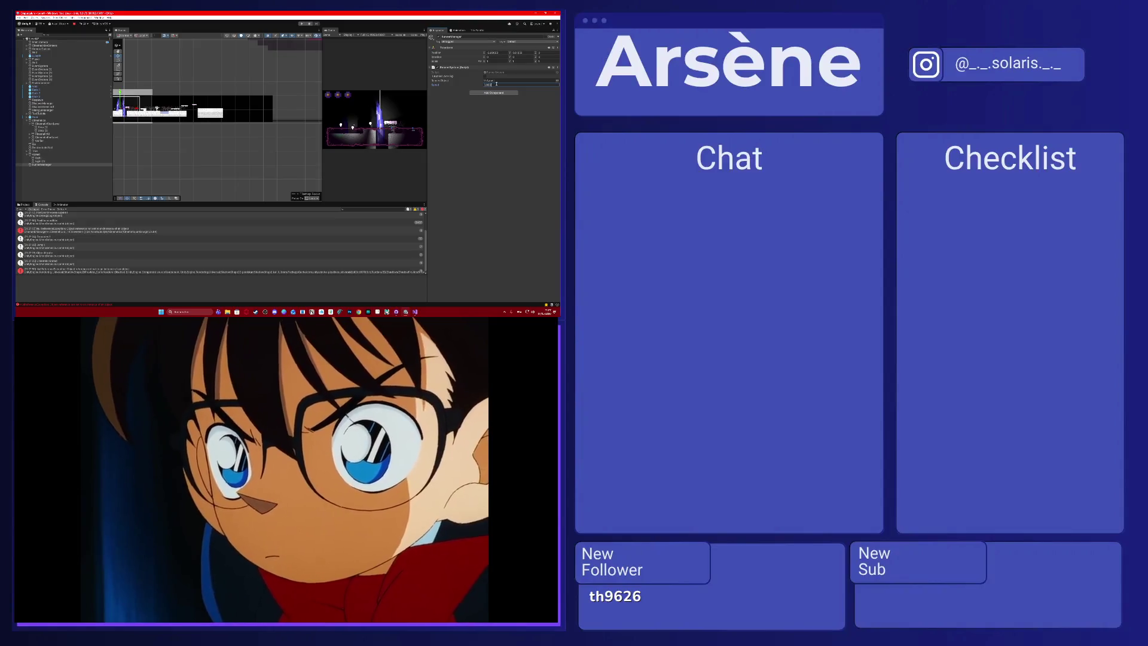
pyautogui.click(303, 24)
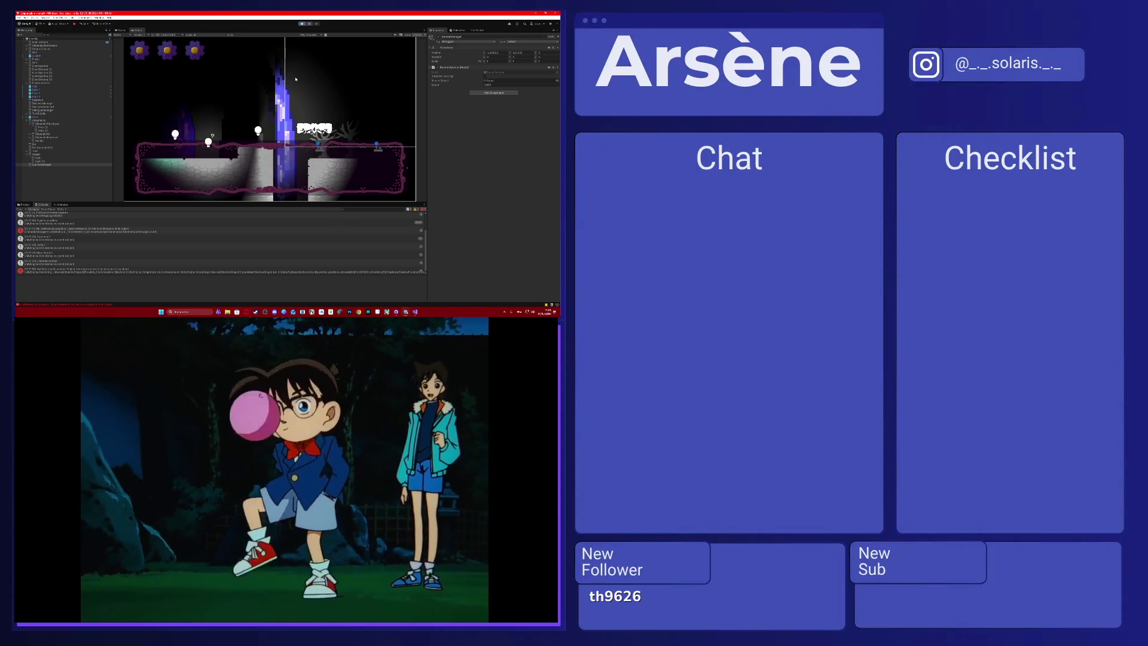
# Move the character left and right with A and D and adjust the Speed value.
pyautogui.press('a')
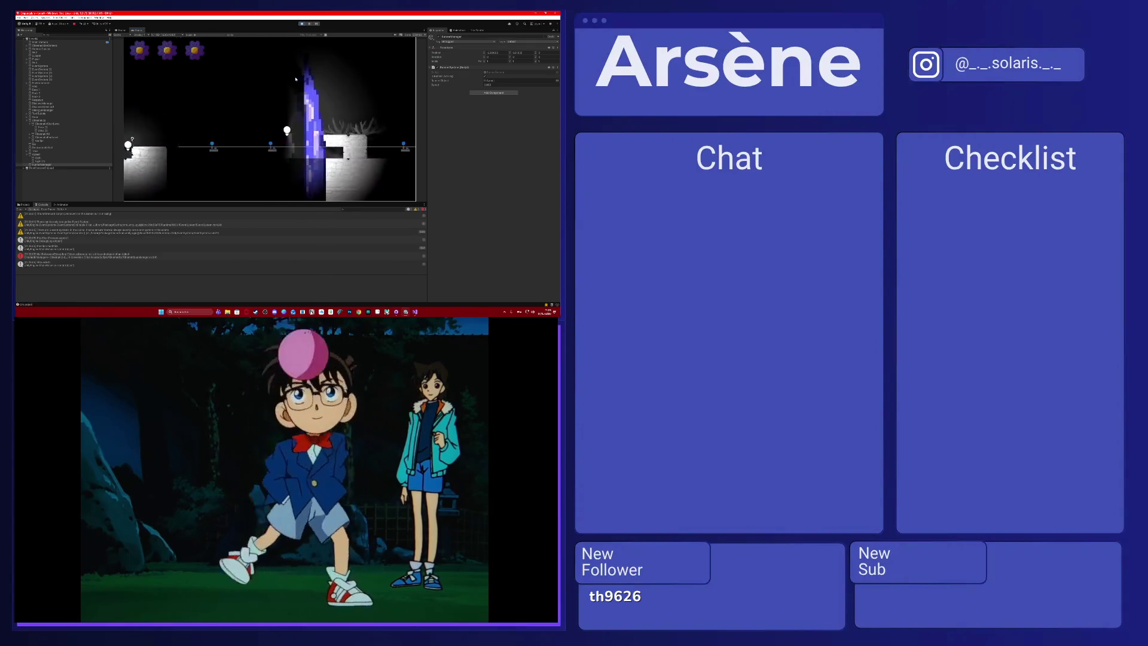
pyautogui.press('d')
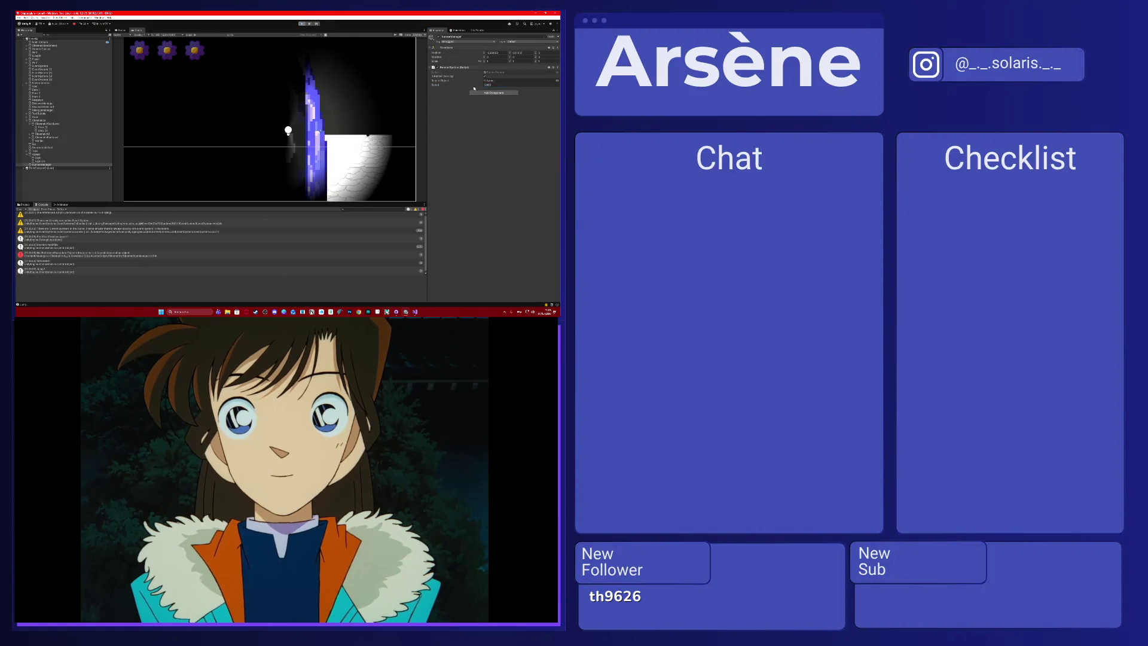
pyautogui.click(502, 84)
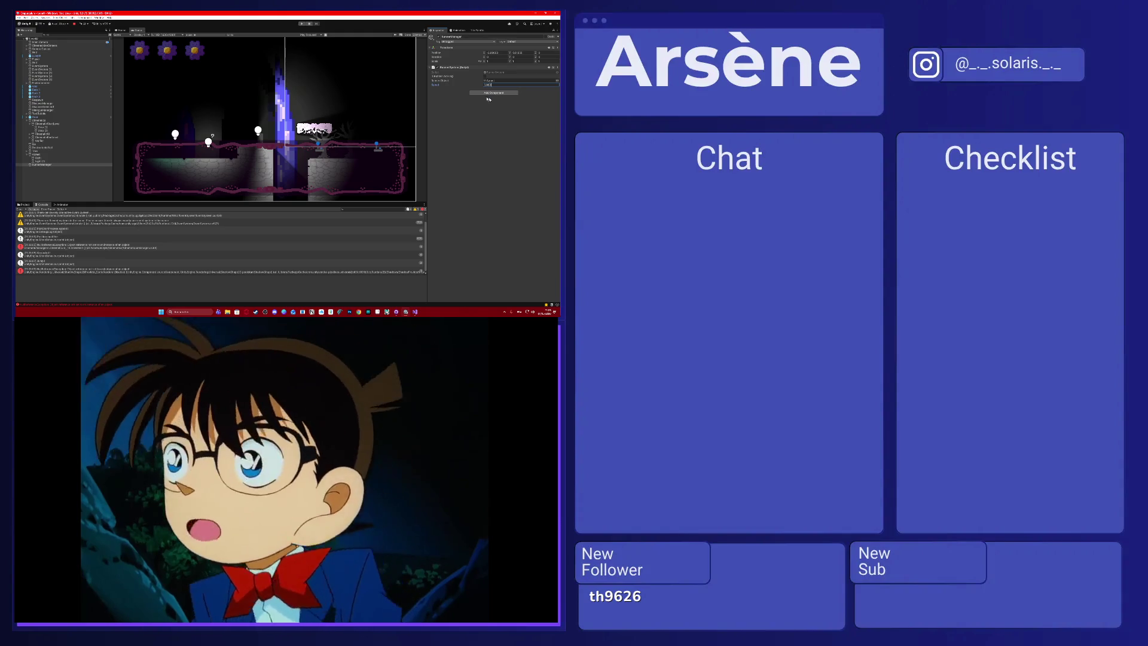
pyautogui.click(464, 102)
# Restart and stop the game, then bring up RunnerSystem.cs in Visual Studio.
pyautogui.click(302, 24)
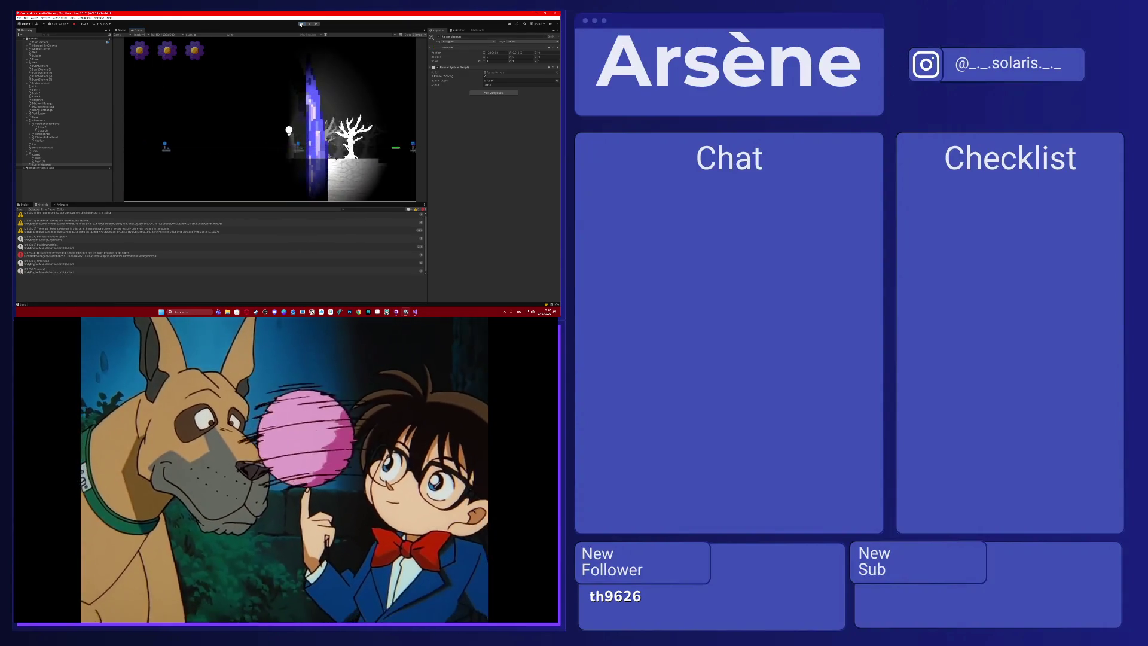
pyautogui.hotkey('ctrl', 'p')
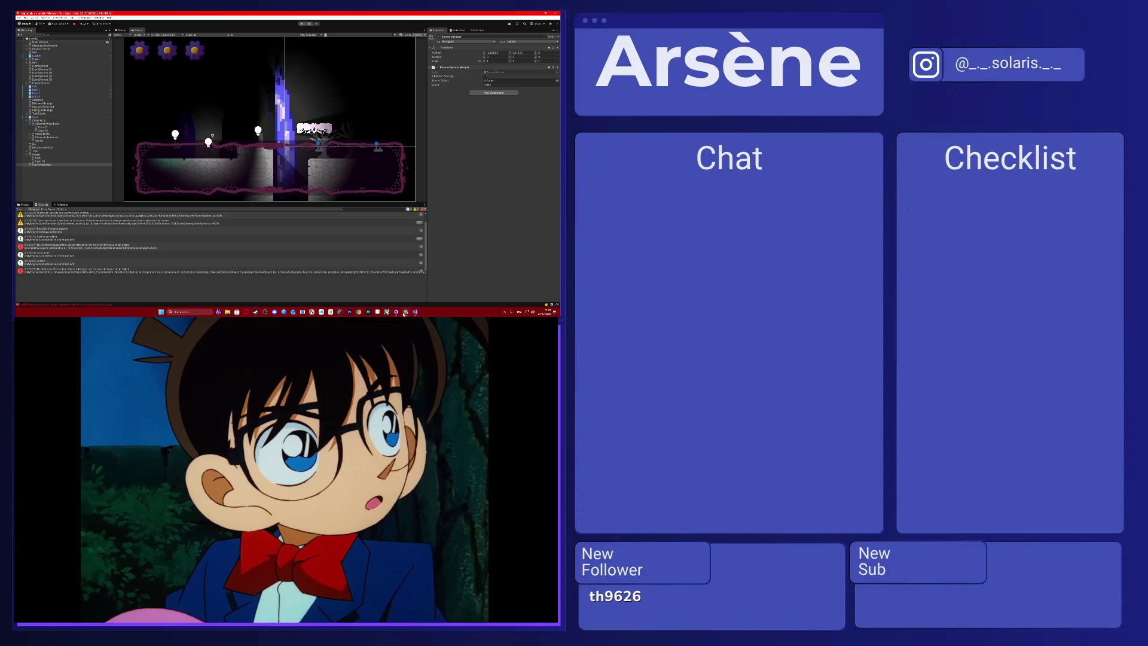
pyautogui.click(414, 311)
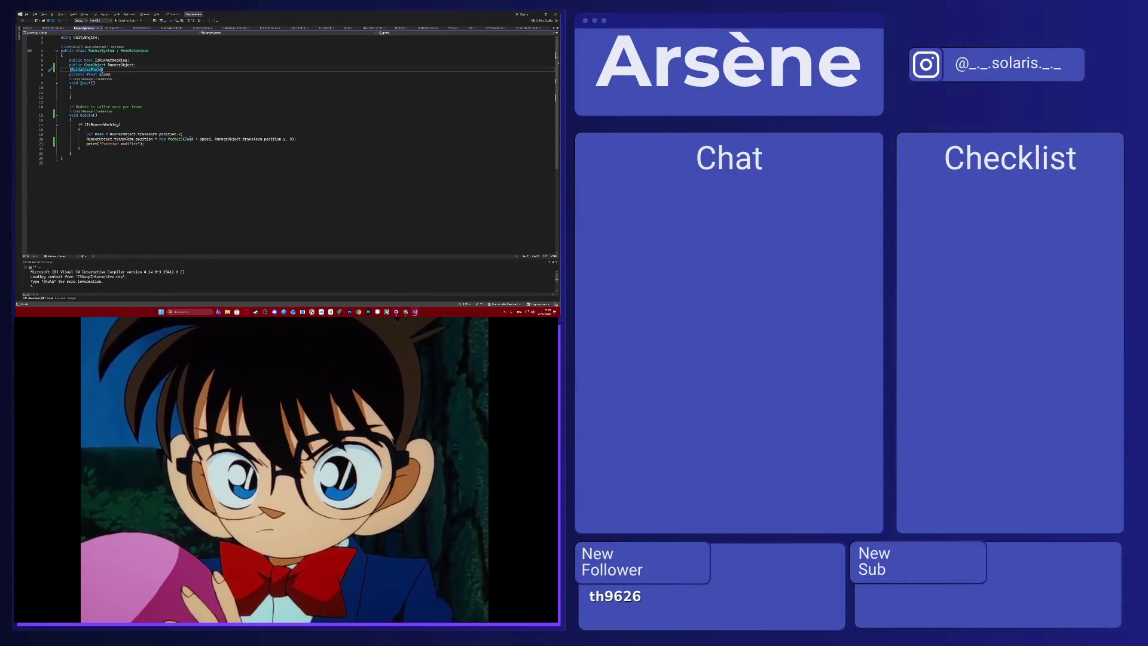
# Add blank lines below Update and a 'using System.Collections;' line at the top of the script.
pyautogui.click(88, 154)
pyautogui.press('Return')
pyautogui.press('Return')
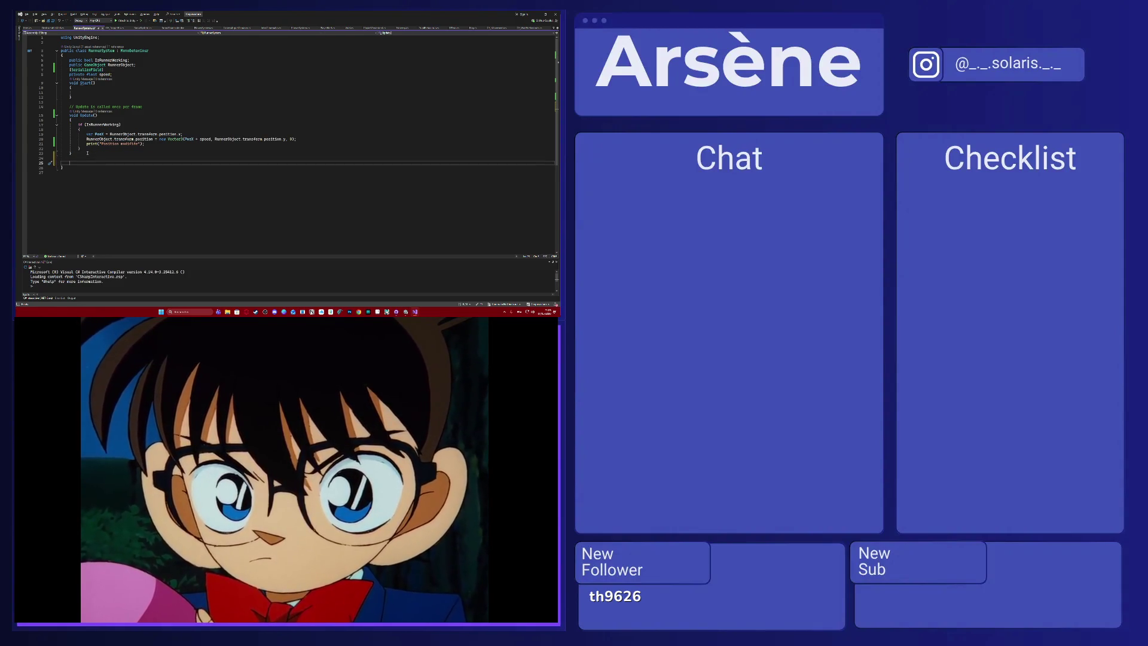
pyautogui.click(107, 37)
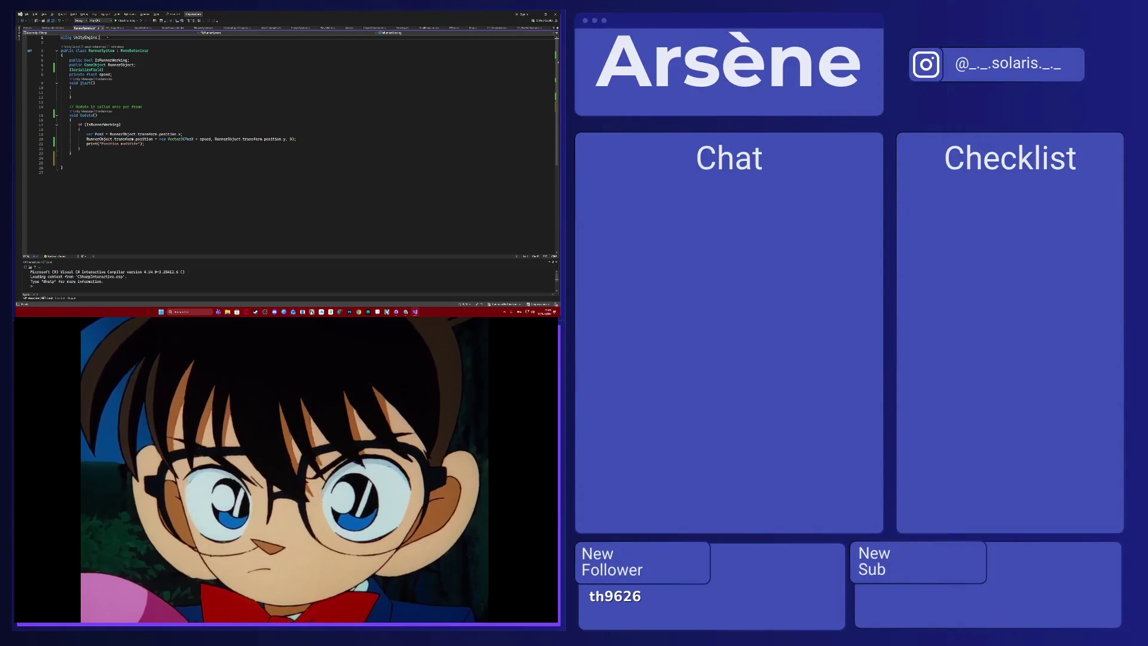
pyautogui.press('Return')
pyautogui.write('using ')
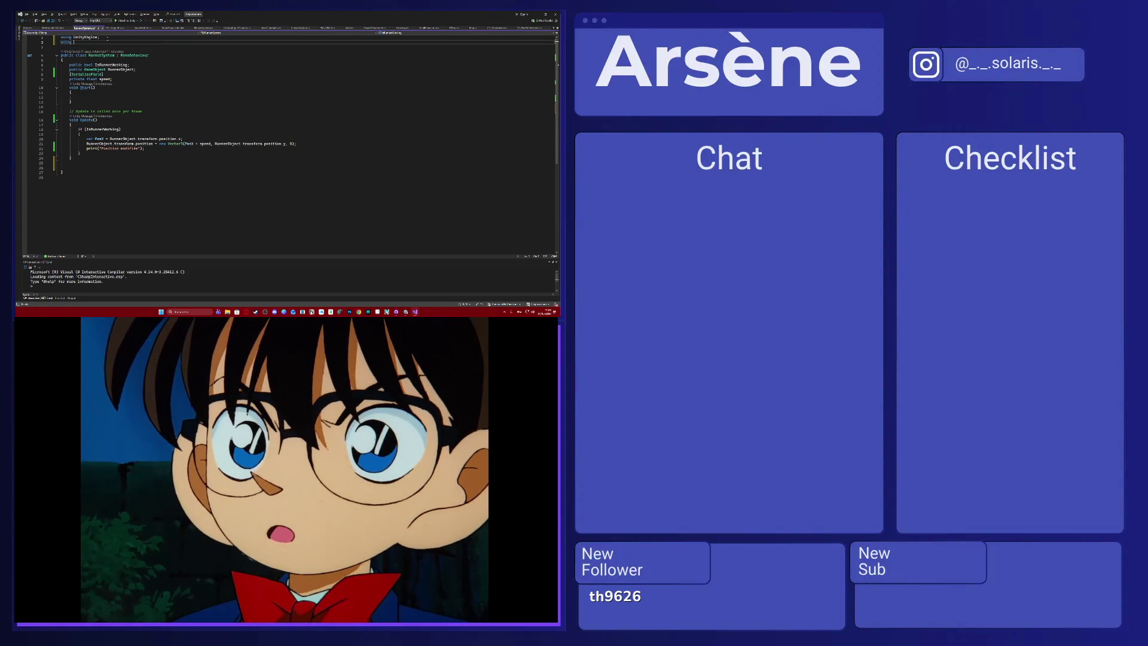
pyautogui.write('System.Collections')
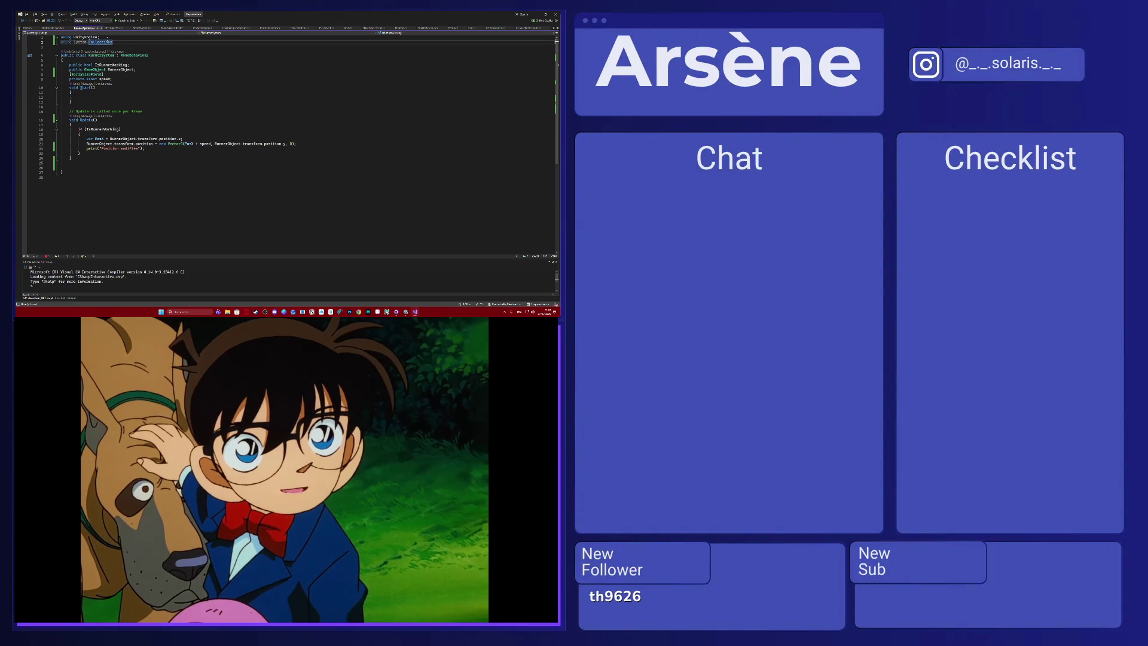
pyautogui.write(';')
# Declare IEnumerator StartTriggerWithDelay() below Update and open its method body.
pyautogui.click(98, 168)
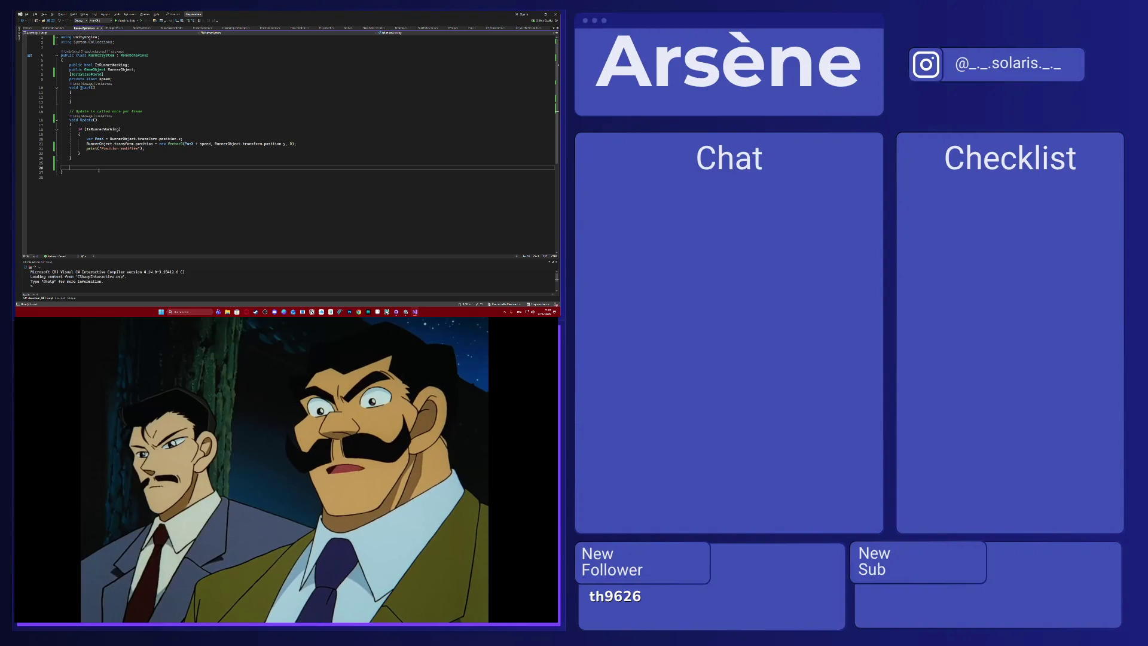
pyautogui.write('IEnumerator Start')
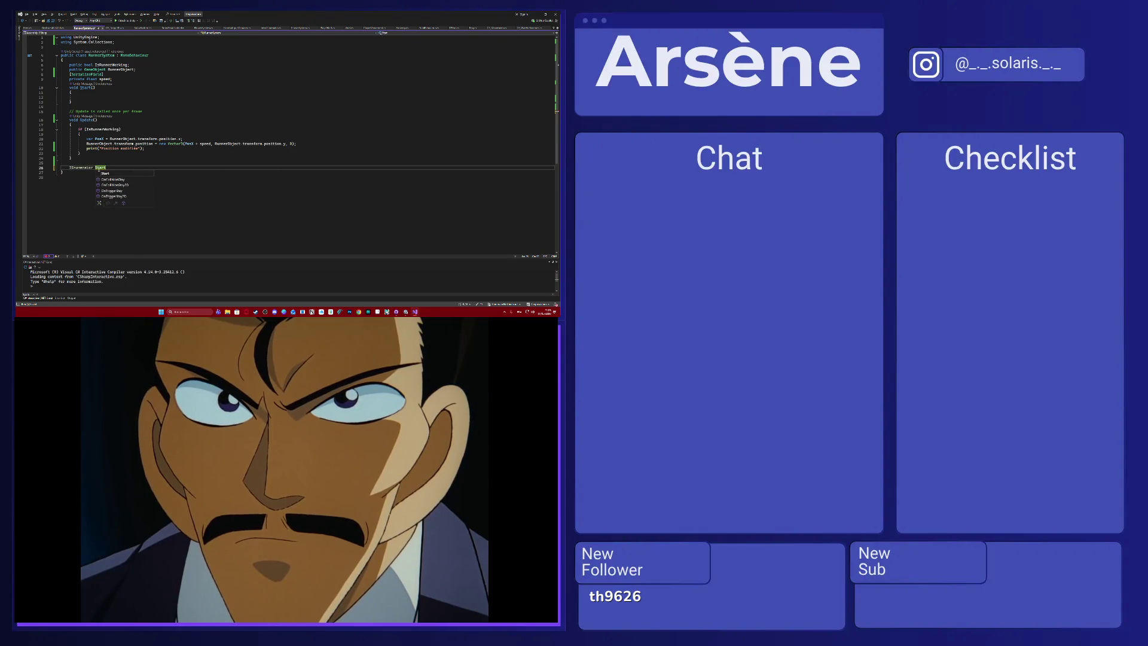
pyautogui.press('BackSpace')
pyautogui.write('Trigger')
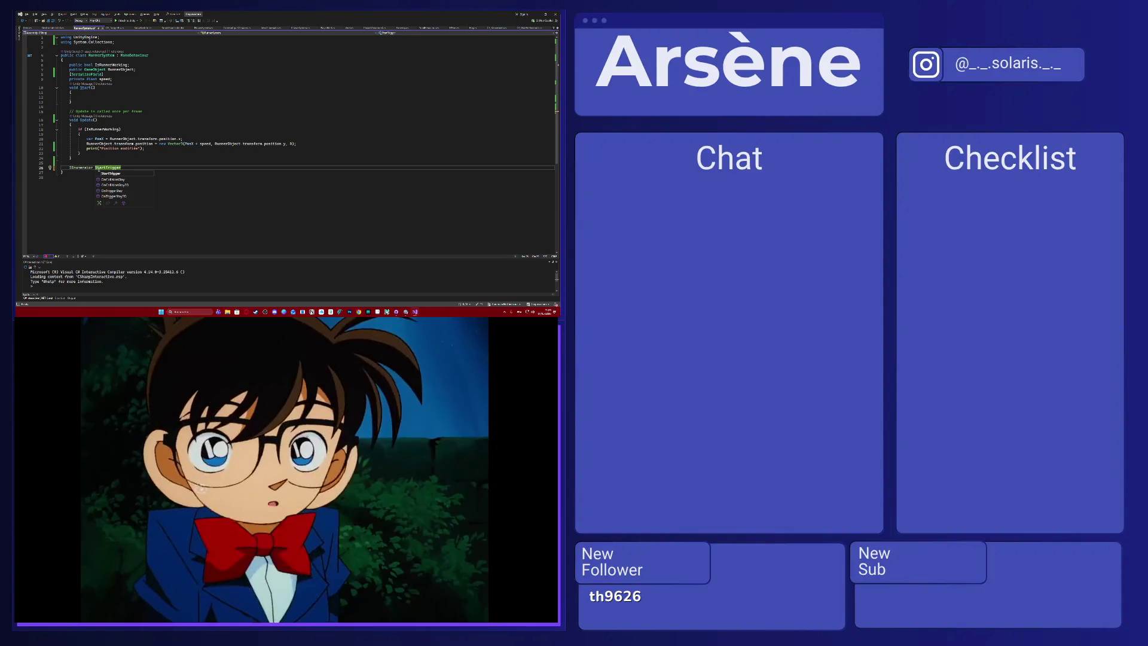
pyautogui.write('WithDelay')
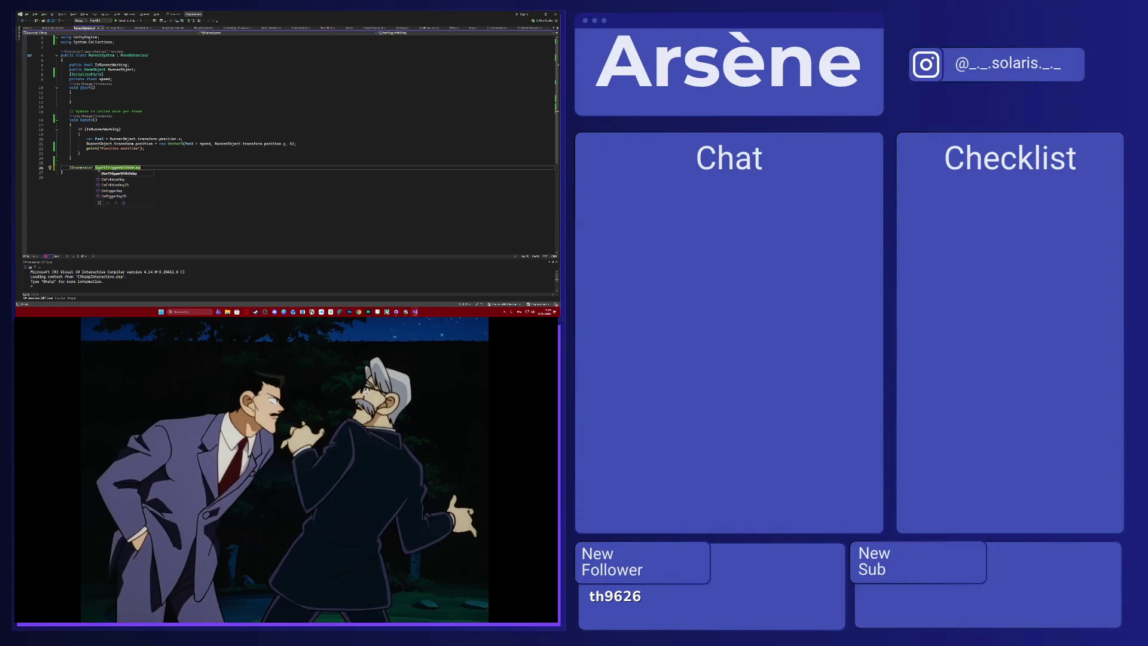
pyautogui.press('Tab')
pyautogui.press('Return')
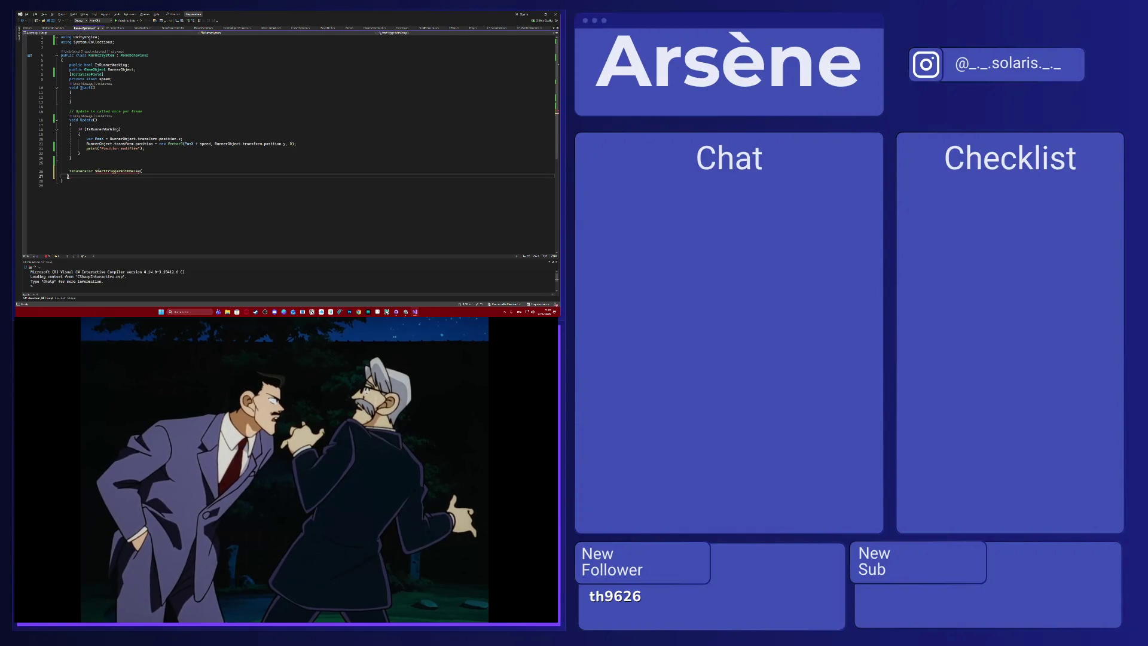
pyautogui.press('BackSpace')
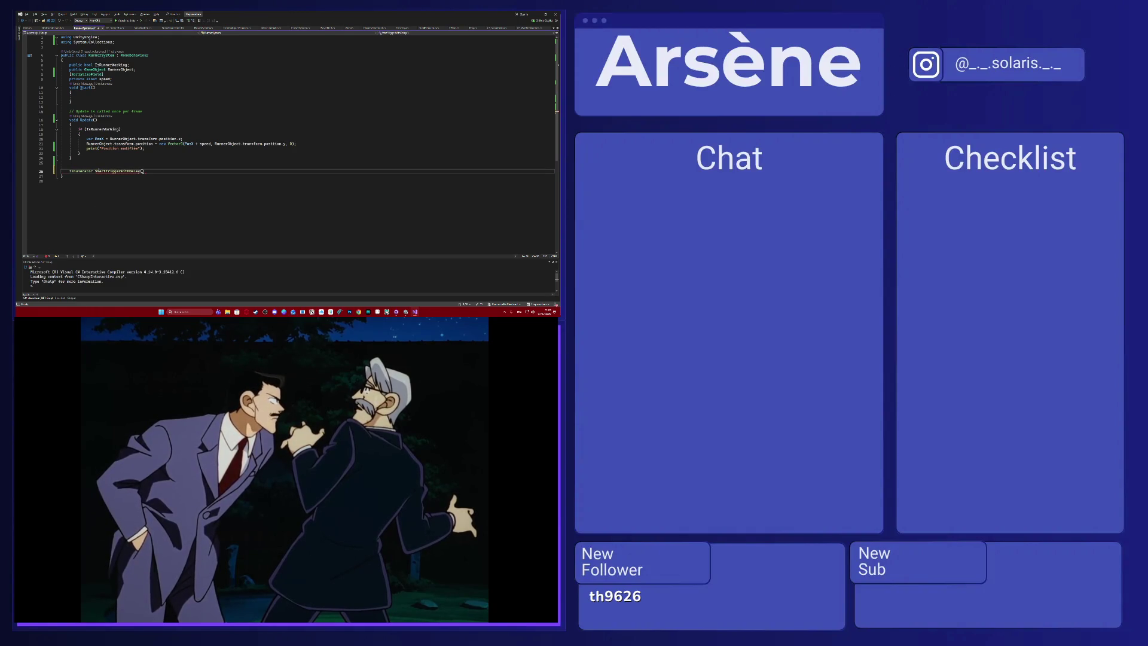
pyautogui.press('Return')
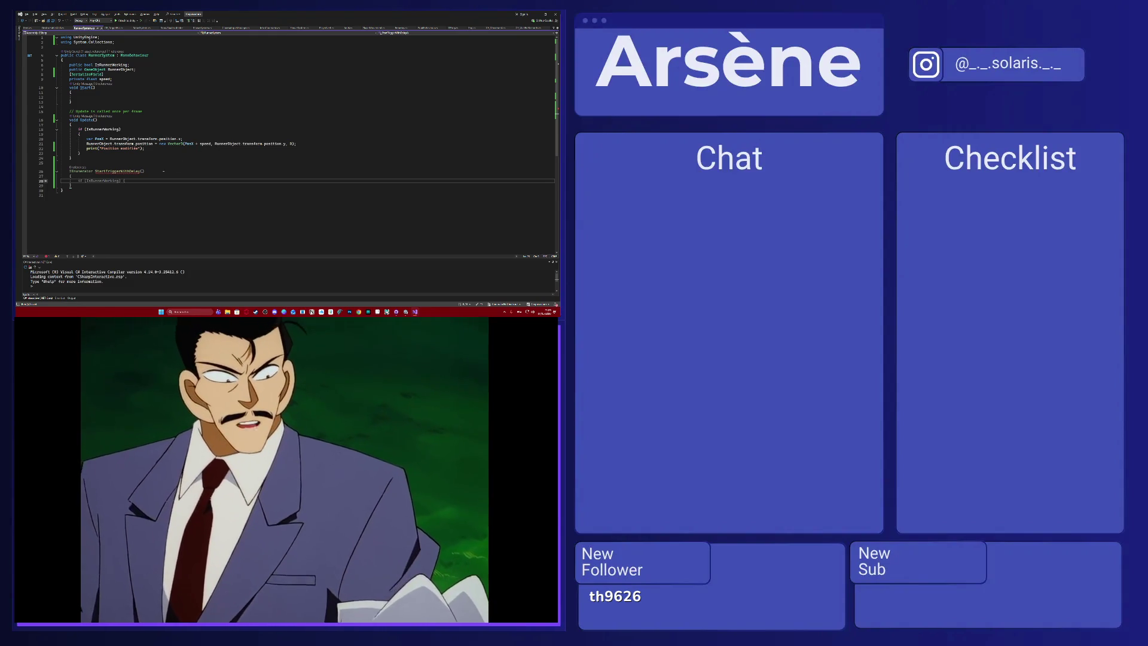
# Make the coroutine yield return new WaitForSeconds(2).
pyautogui.write('yie')
pyautogui.press('Tab')
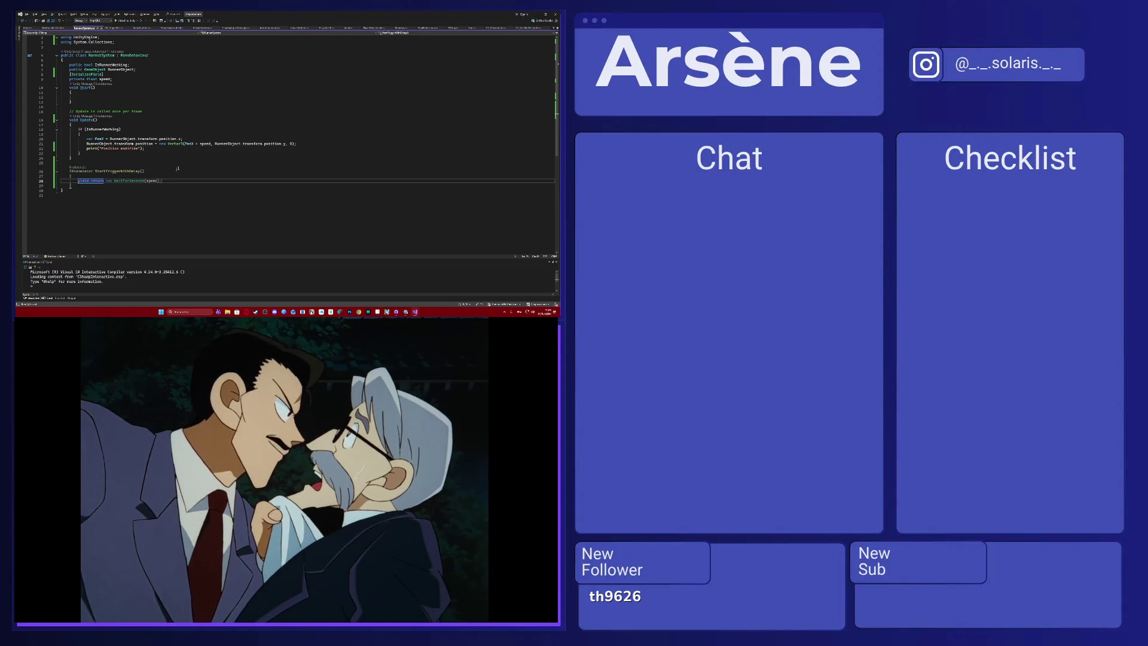
pyautogui.press('Tab')
pyautogui.write('2')
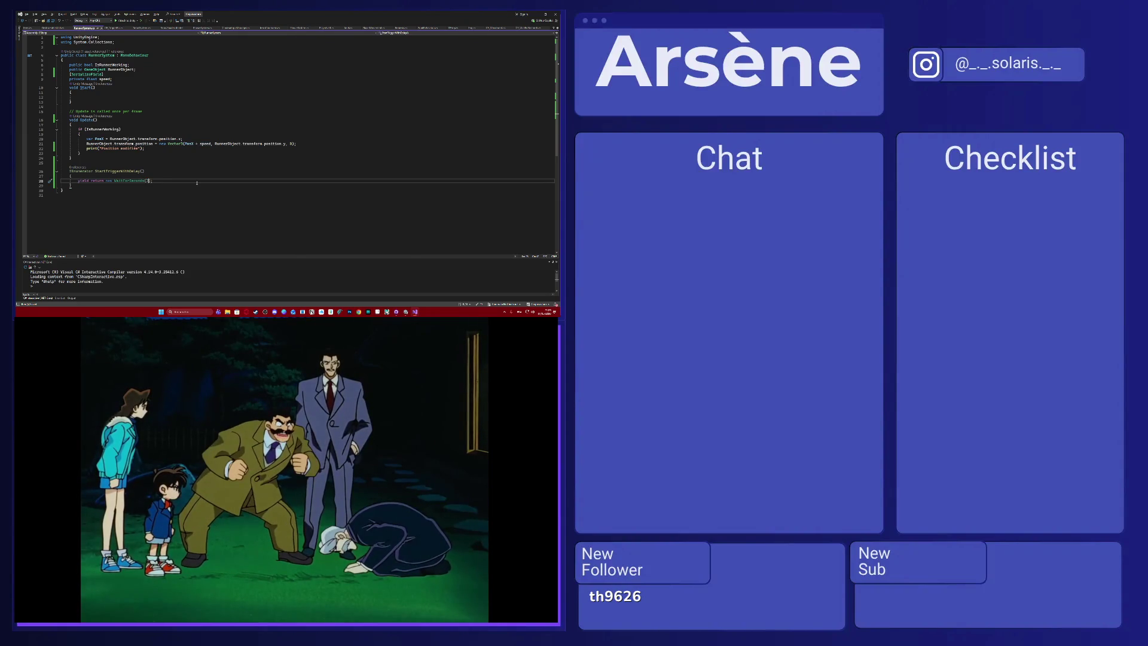
pyautogui.press('Return')
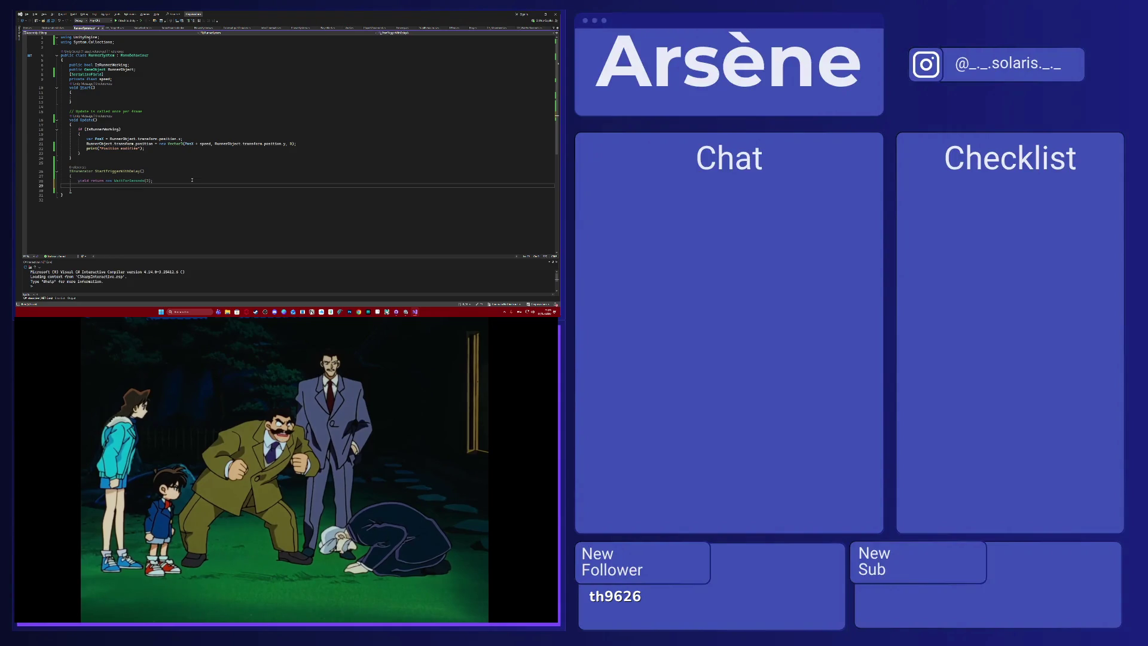
# Add blank lines inside Update and a private bool StartWithDelay field below the speed field.
pyautogui.click(81, 120)
pyautogui.click(77, 124)
pyautogui.press('Return')
pyautogui.press('Return')
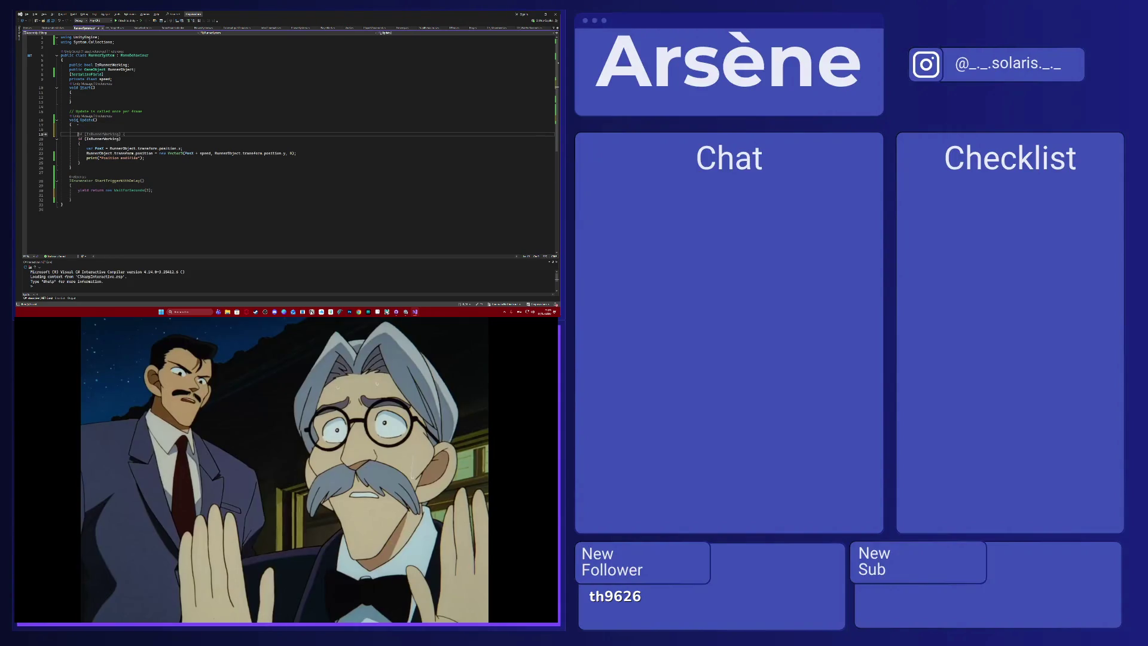
pyautogui.click(124, 79)
pyautogui.press('Return')
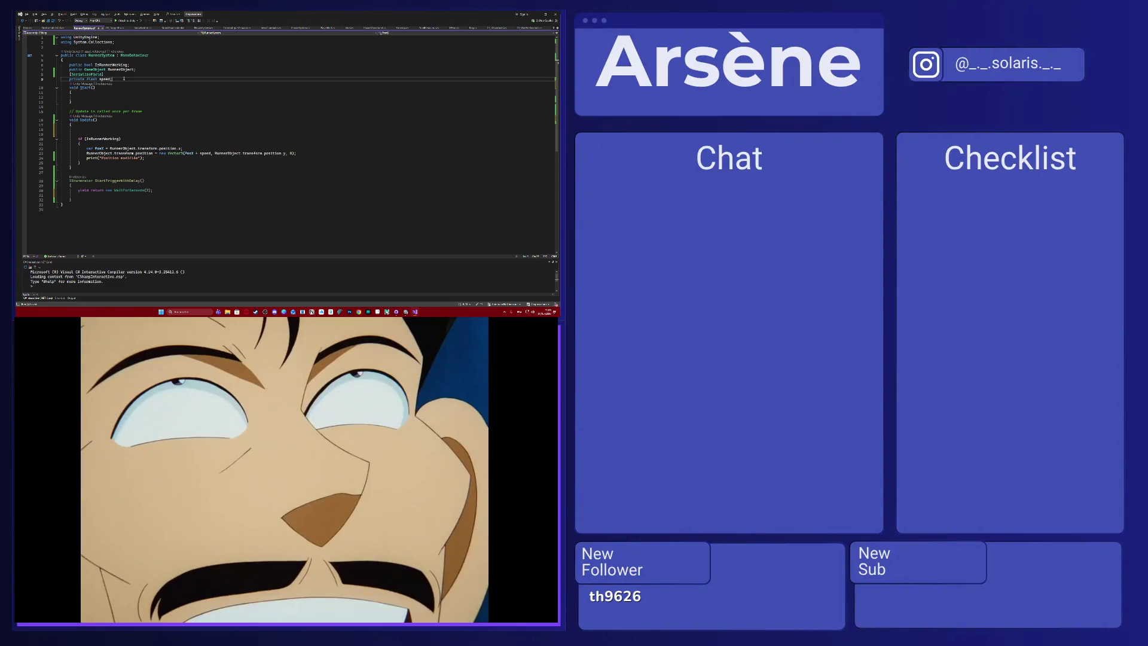
pyautogui.hotkey('ctrl', 'z')
pyautogui.hotkey('ctrl', 'z')
pyautogui.press('Return')
pyautogui.press('Return')
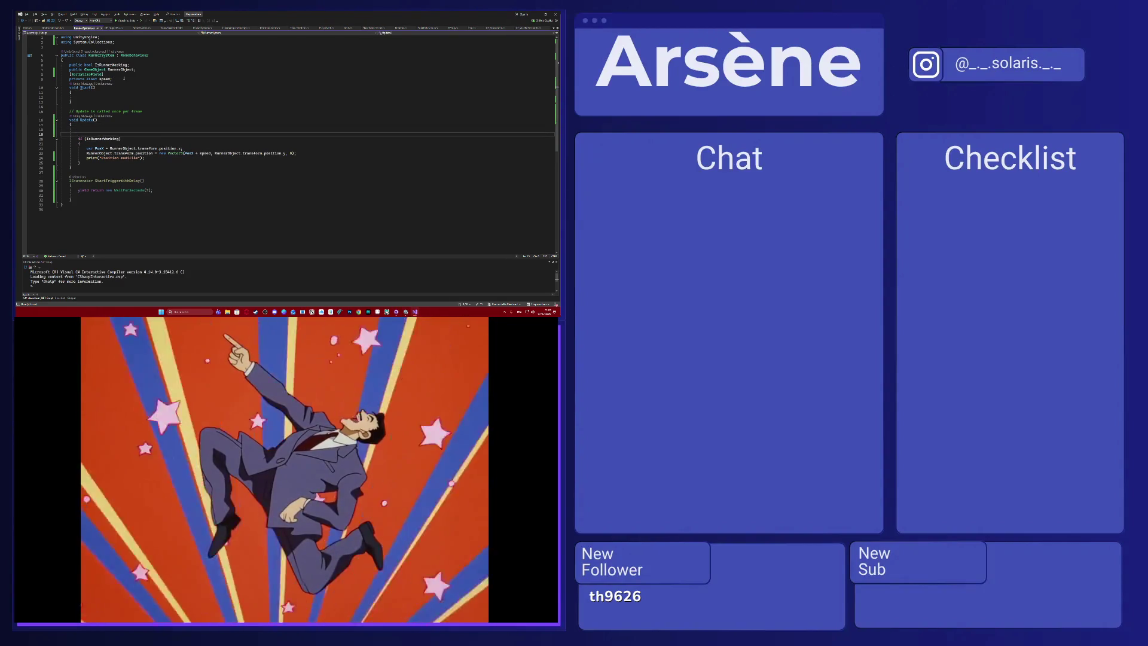
pyautogui.click(119, 79)
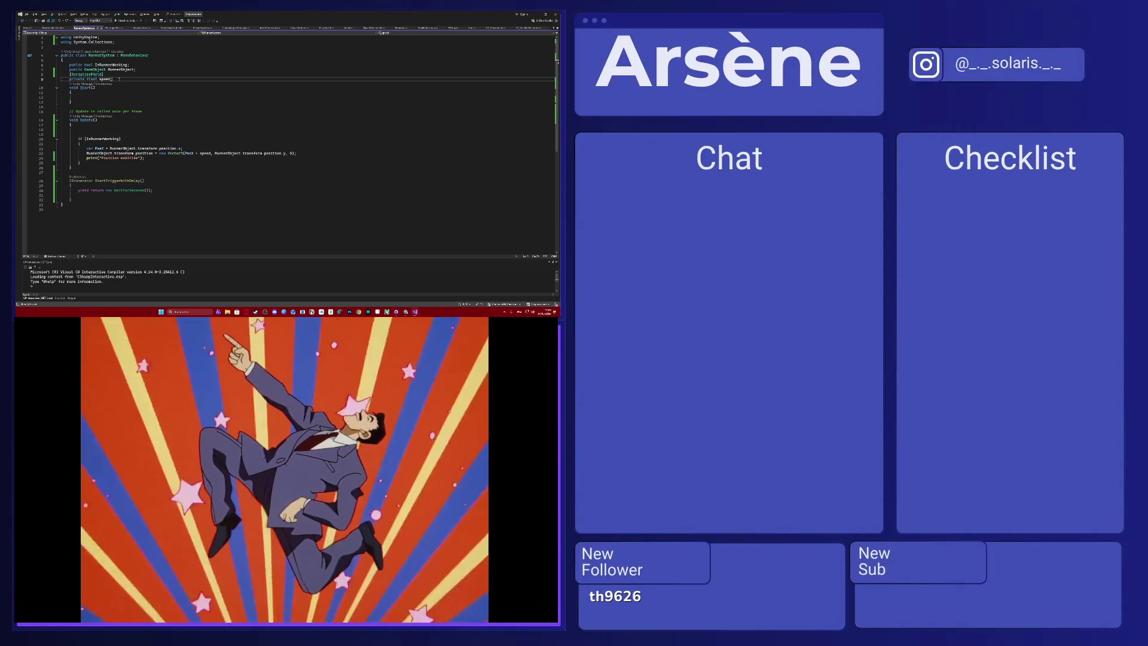
pyautogui.press('Return')
pyautogui.write('privat')
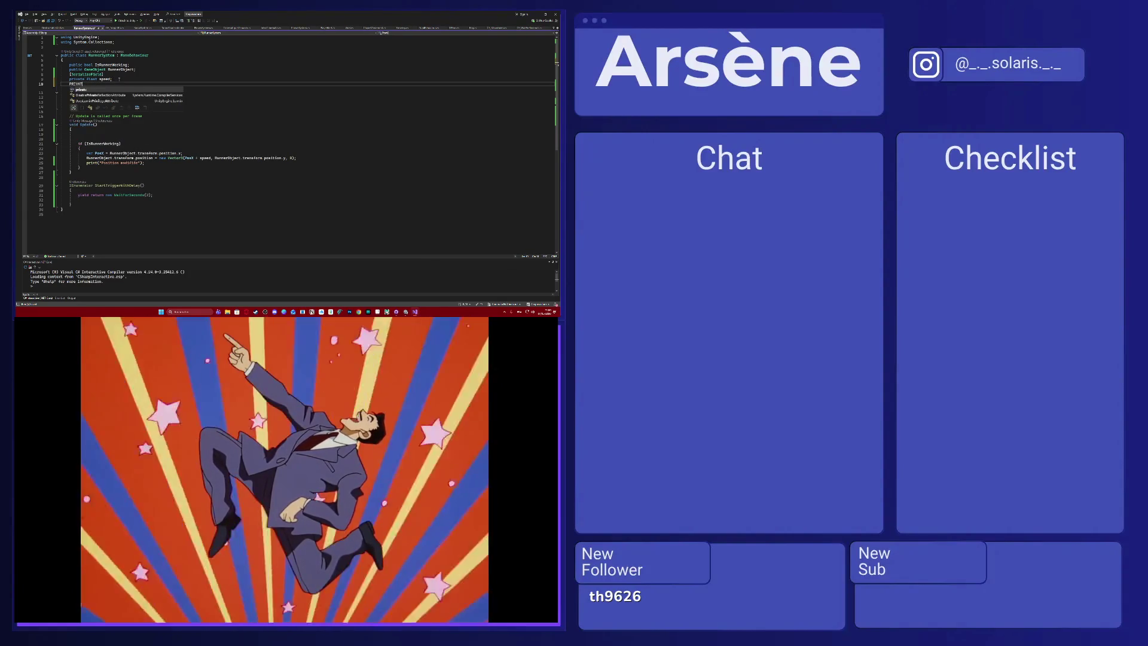
pyautogui.write('e')
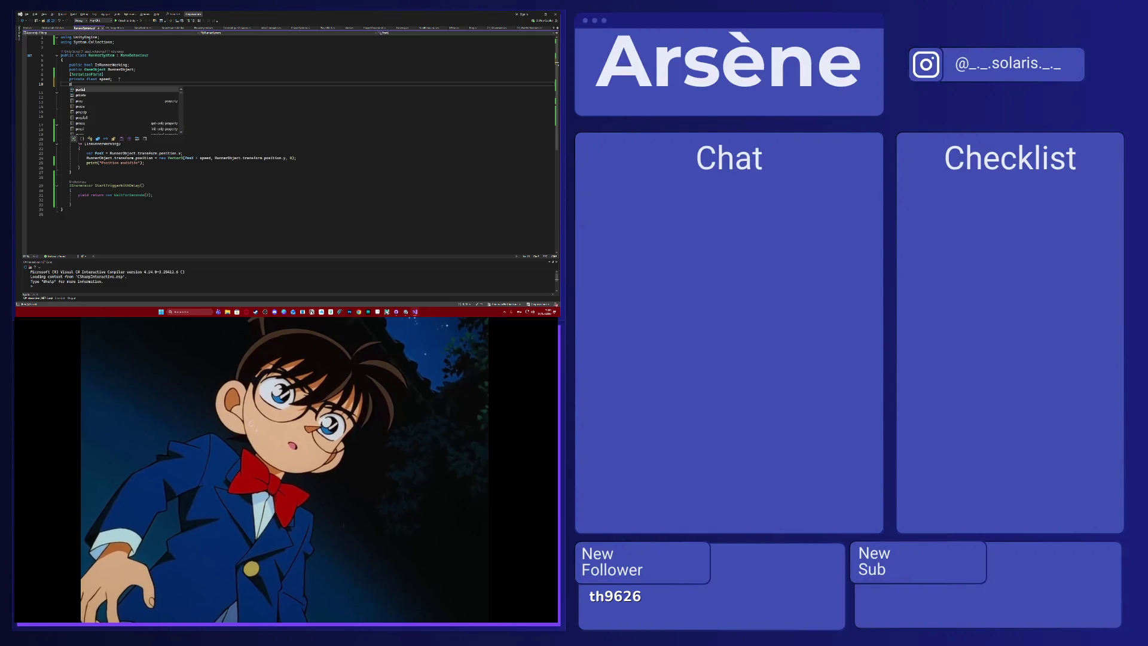
pyautogui.write(' bool Start')
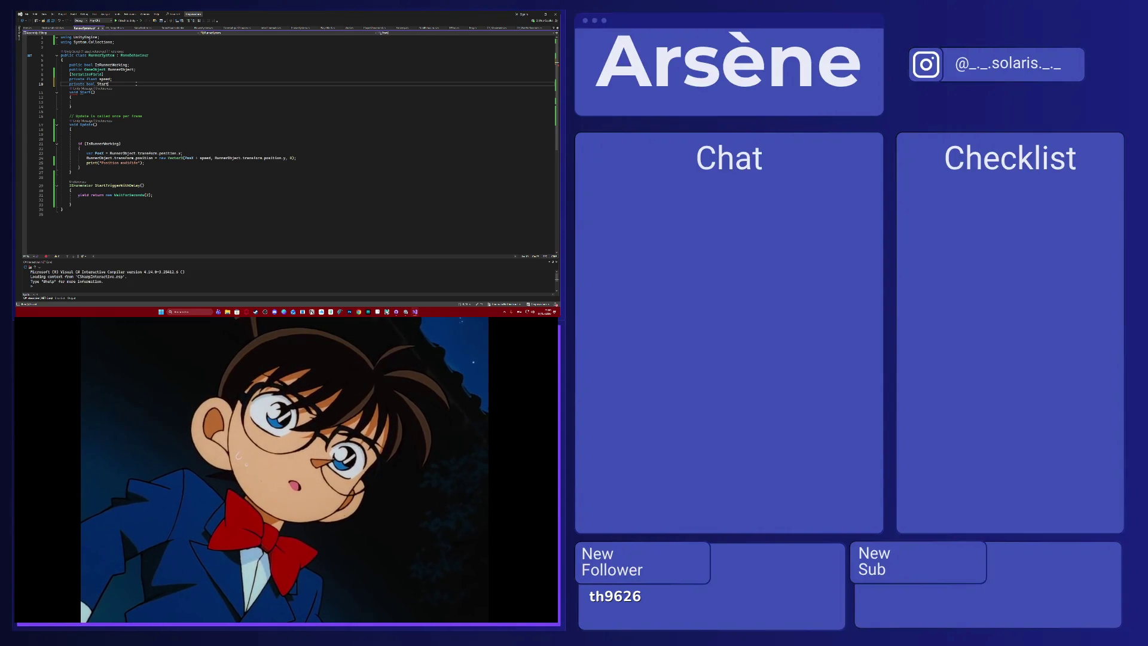
pyautogui.write('ing')
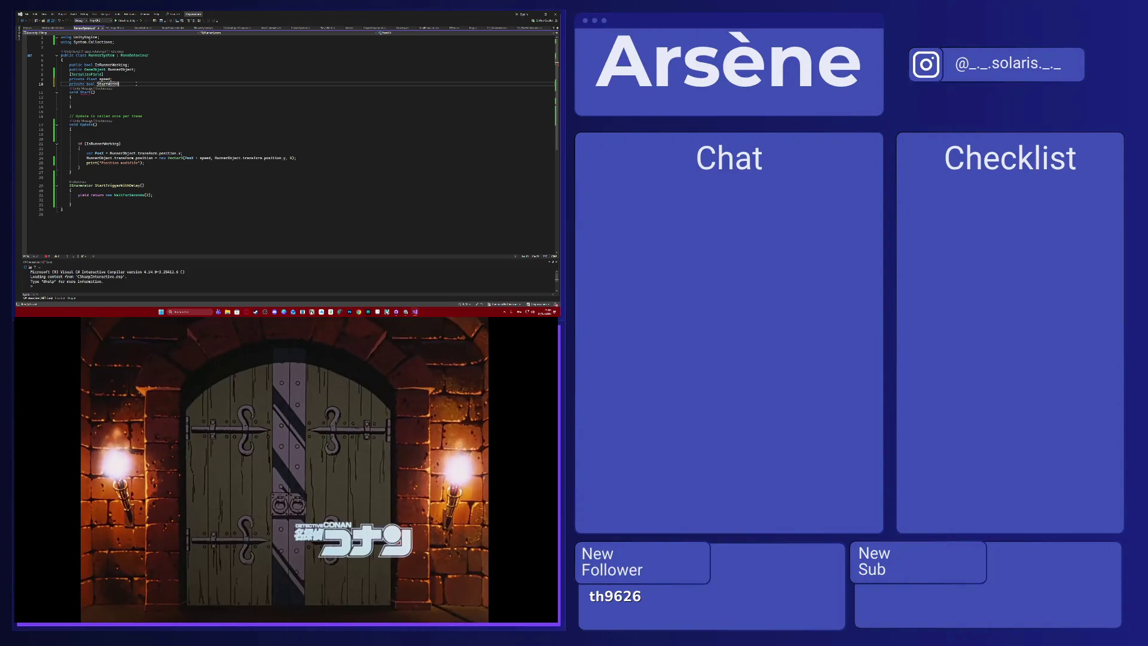
pyautogui.write('Delay;')
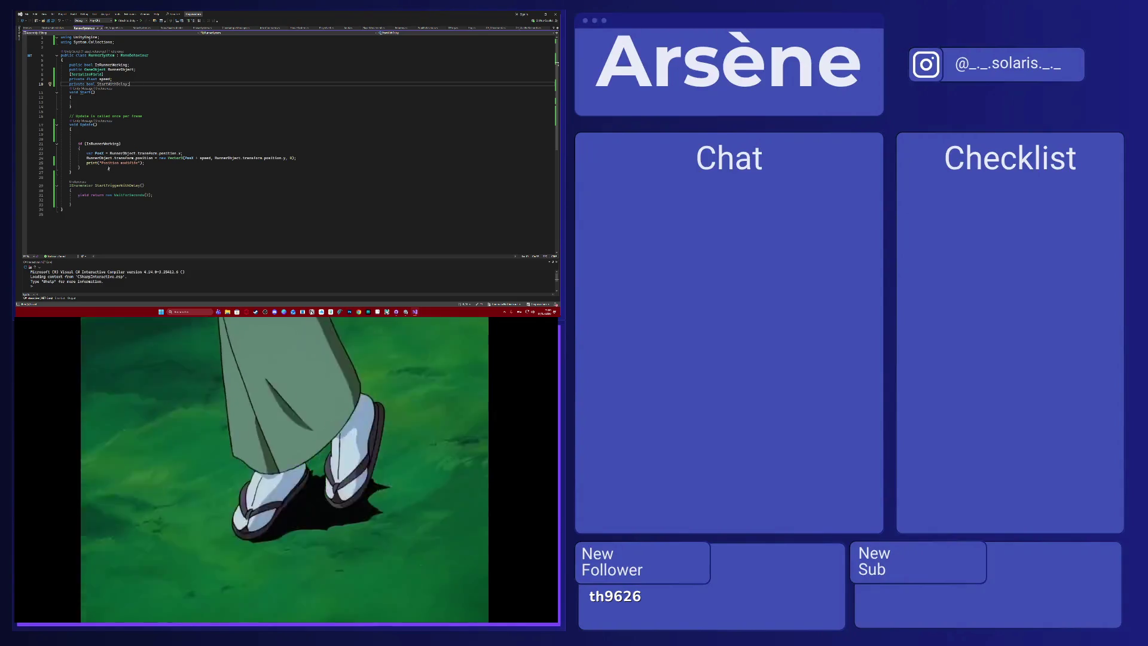
# Mark the new field [SerializeField] and delete the if (IsRunnerWorking) block from Update.
pyautogui.click(127, 75)
pyautogui.click(124, 80)
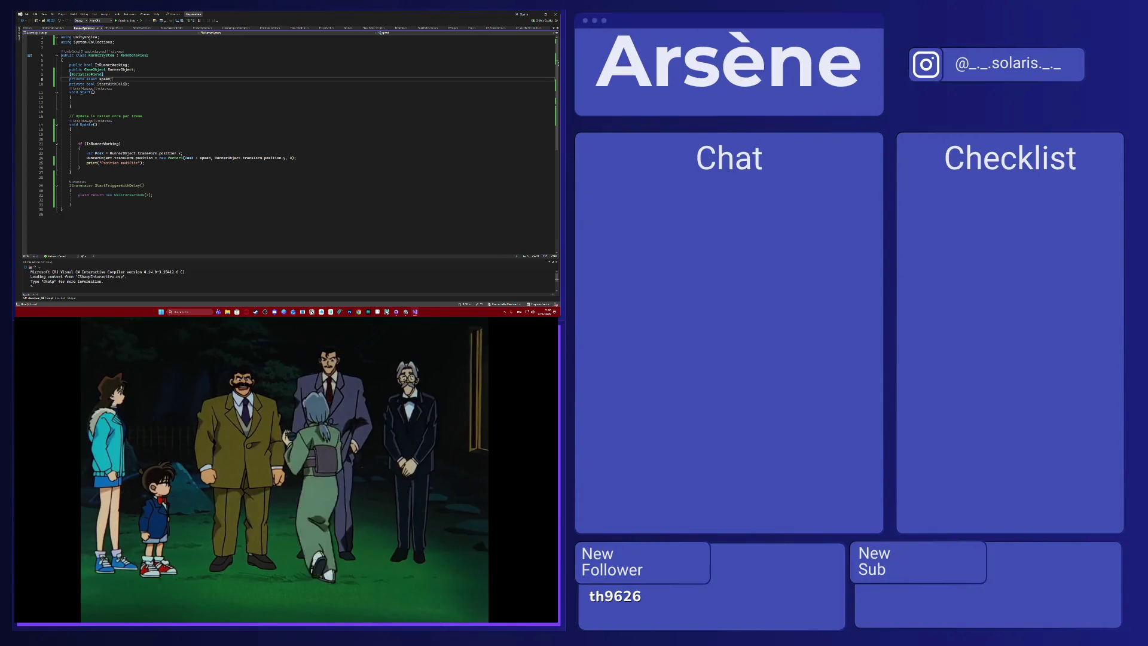
pyautogui.press('Return')
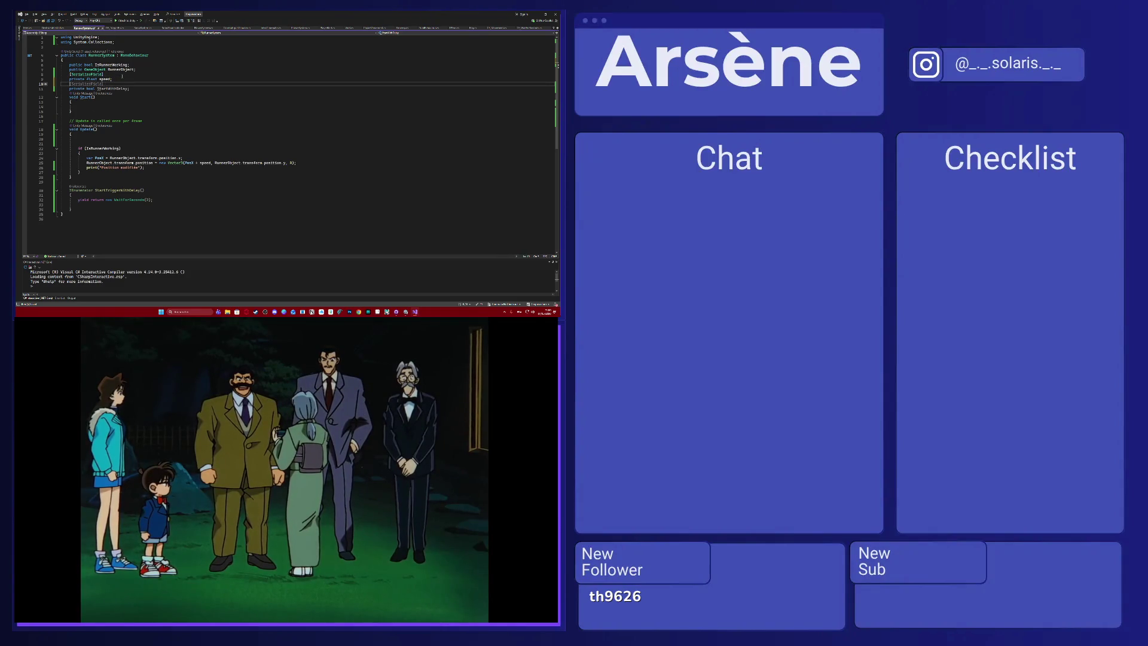
pyautogui.write('[Seri')
pyautogui.press('Tab')
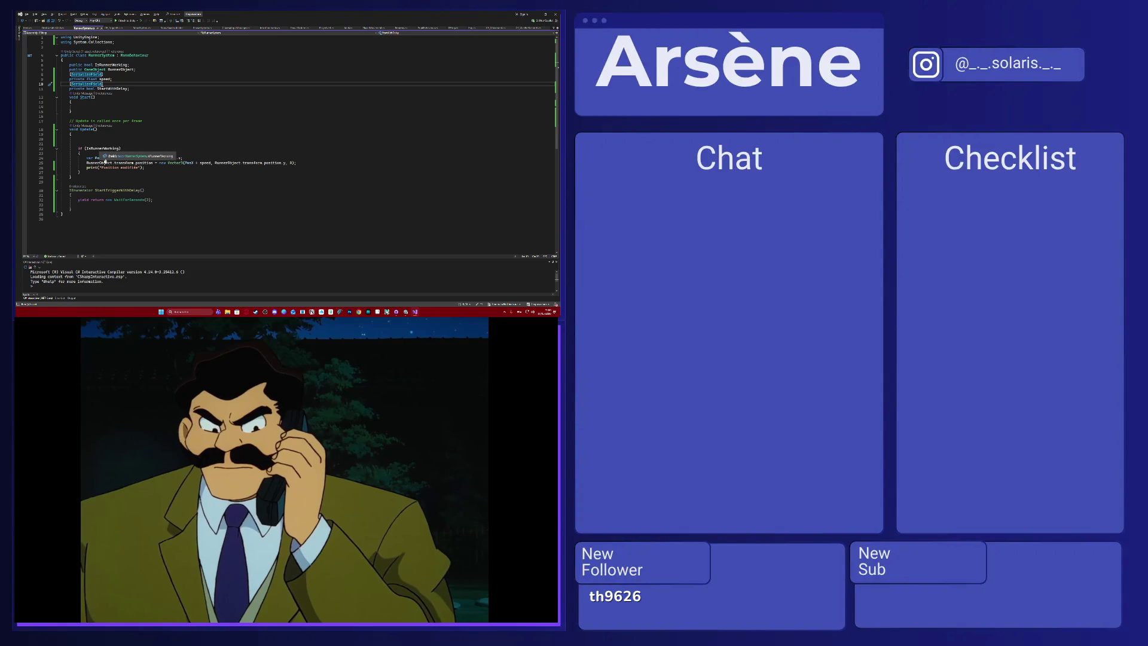
pyautogui.moveTo(81, 173); pyautogui.dragTo(80, 148)
pyautogui.hotkey('ctrl', 'c')
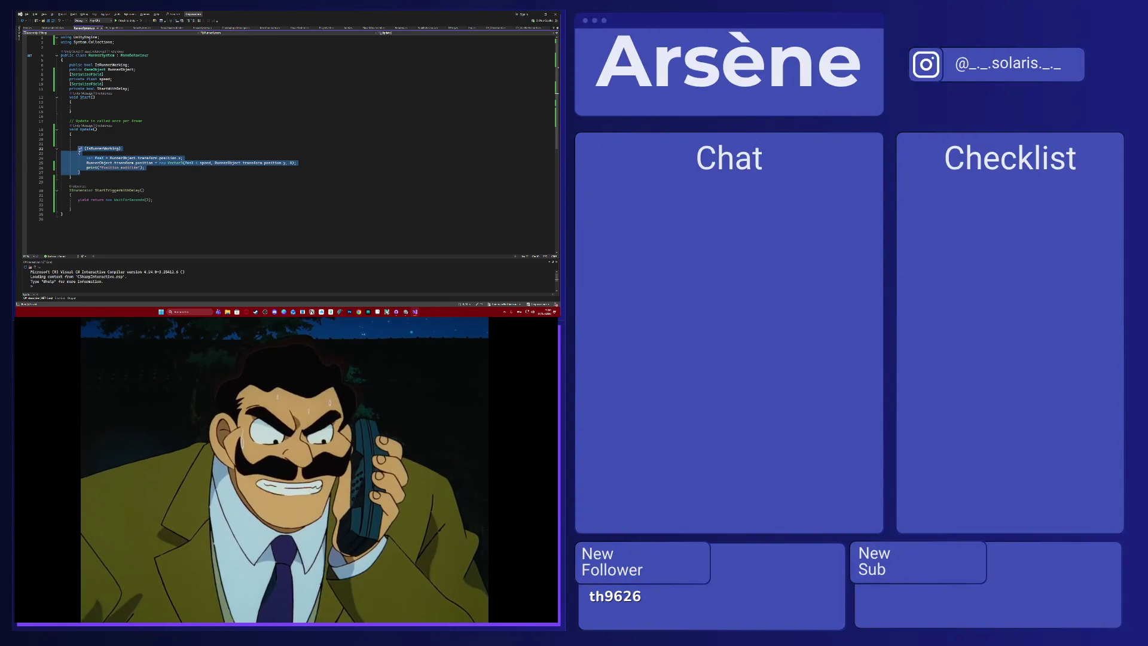
pyautogui.press('Delete')
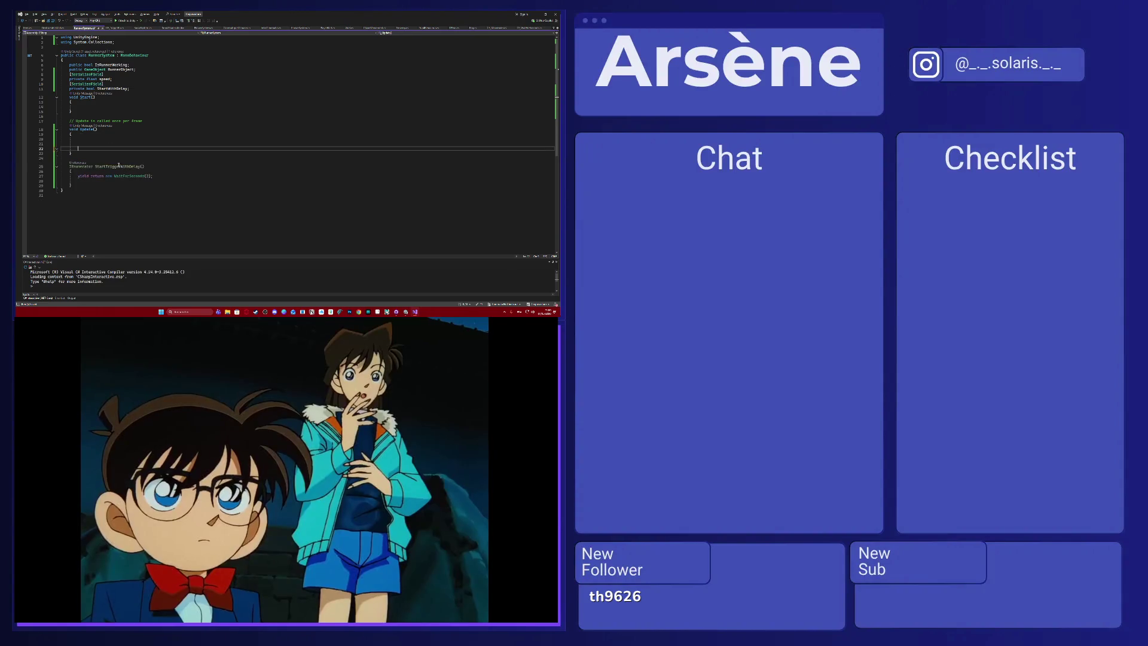
# Add if (StartWithDelay) to Update, calling StartCoroutine(StartTriggerWithDelay()).
pyautogui.write('if(')
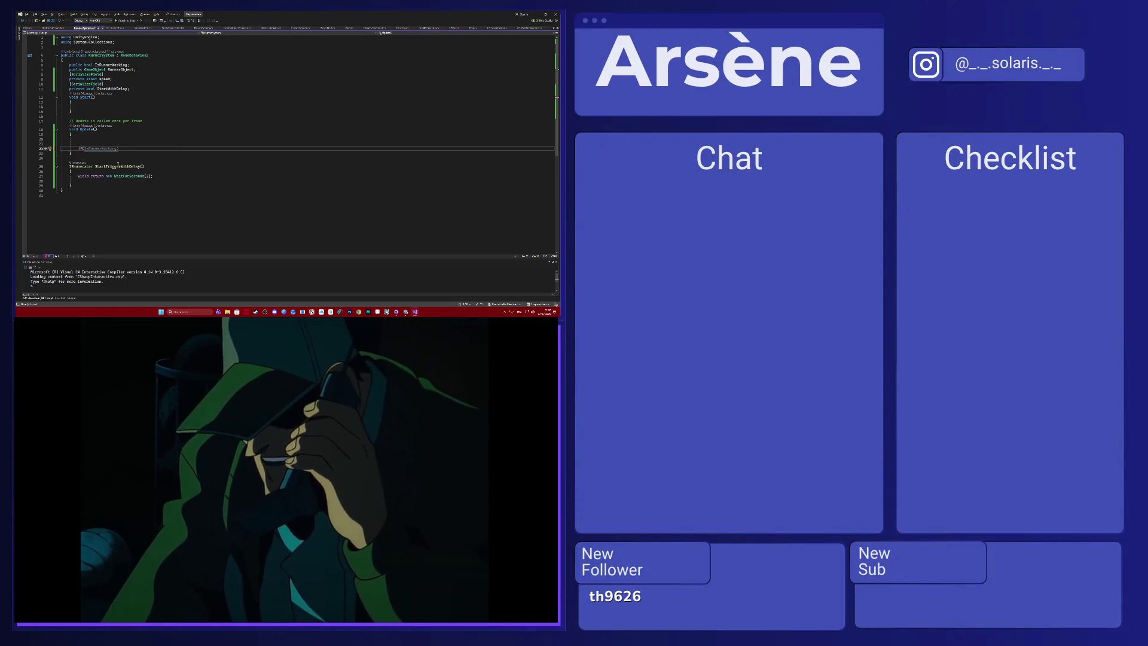
pyautogui.write('StartWith')
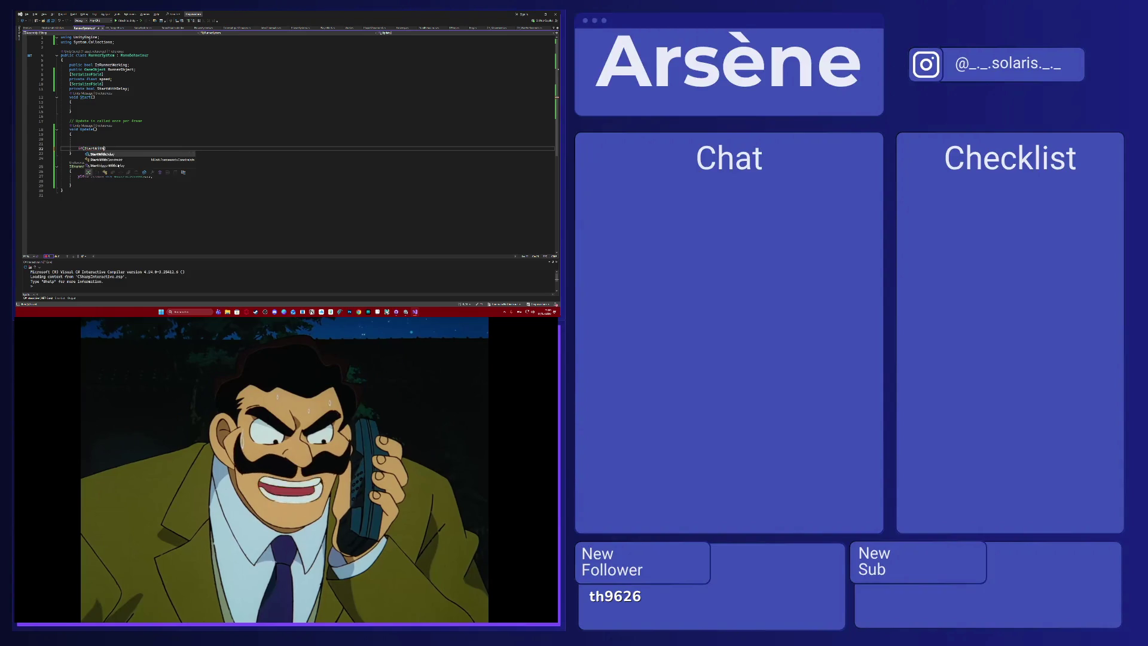
pyautogui.press('Tab')
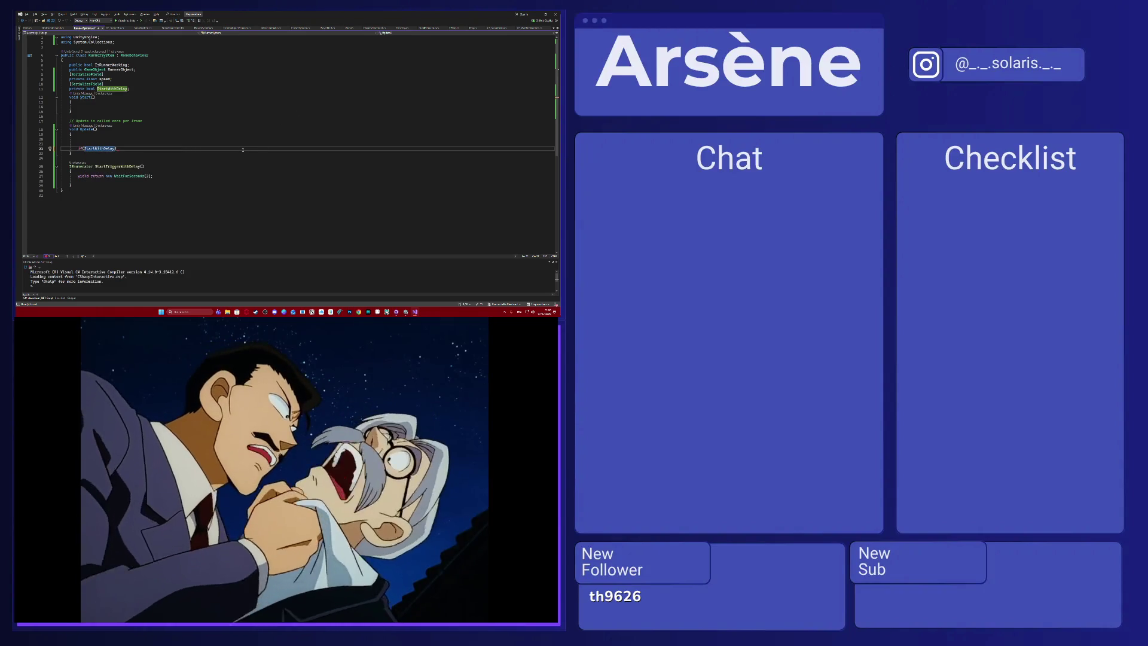
pyautogui.click(243, 148)
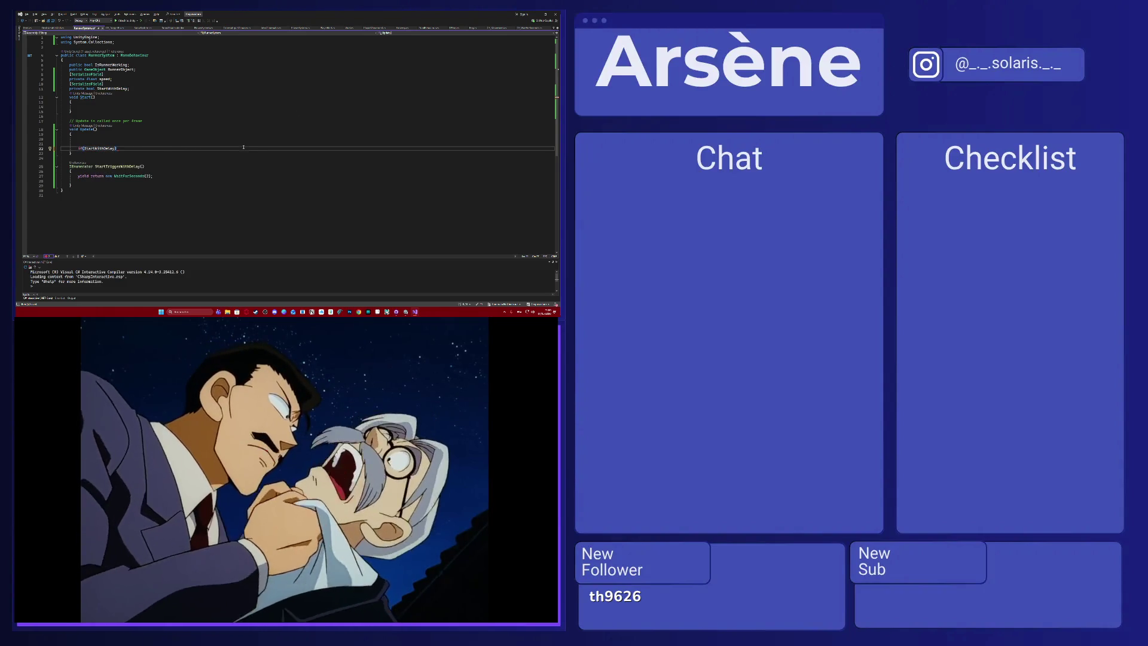
pyautogui.press('Return')
pyautogui.press('Return')
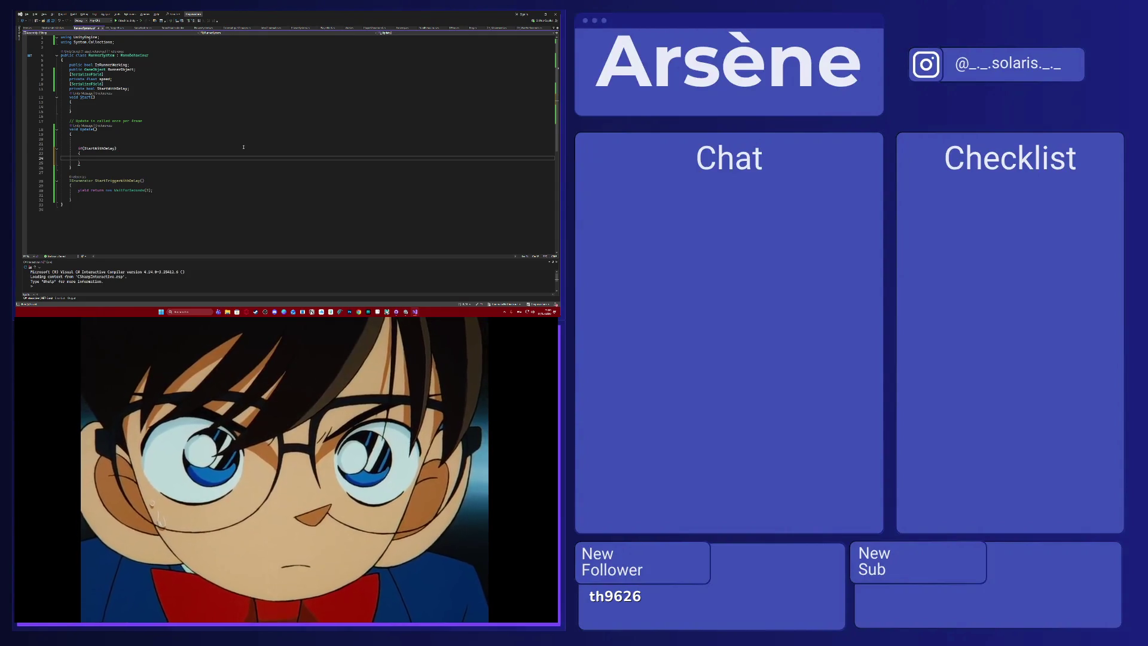
pyautogui.write('startcorou')
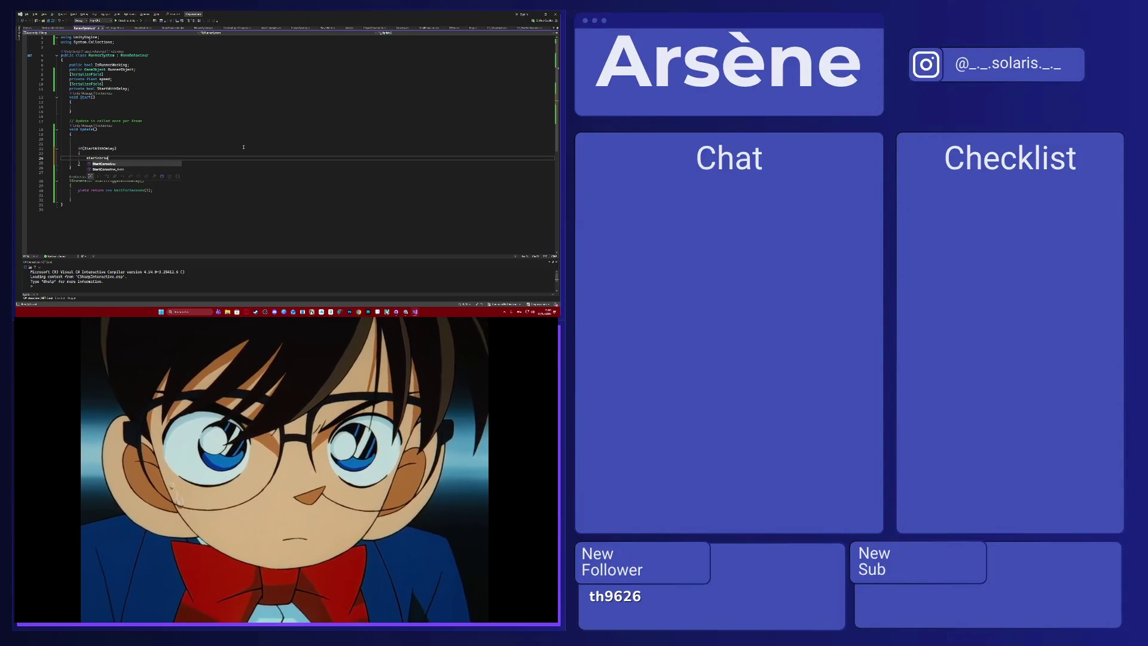
pyautogui.press('Tab')
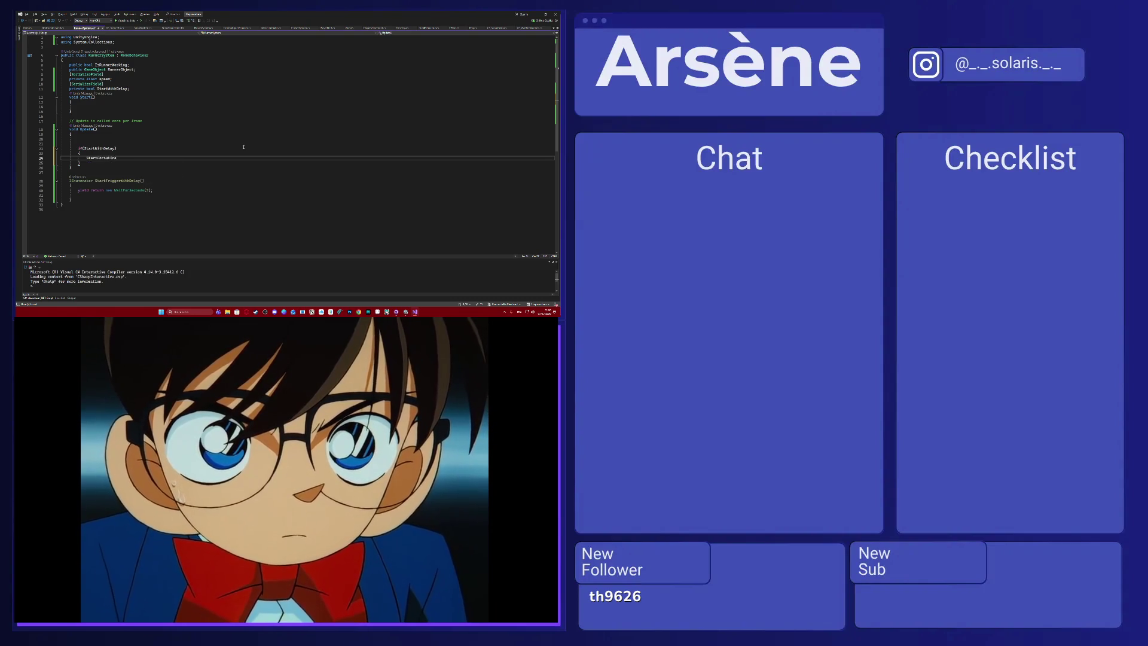
pyautogui.write('(')
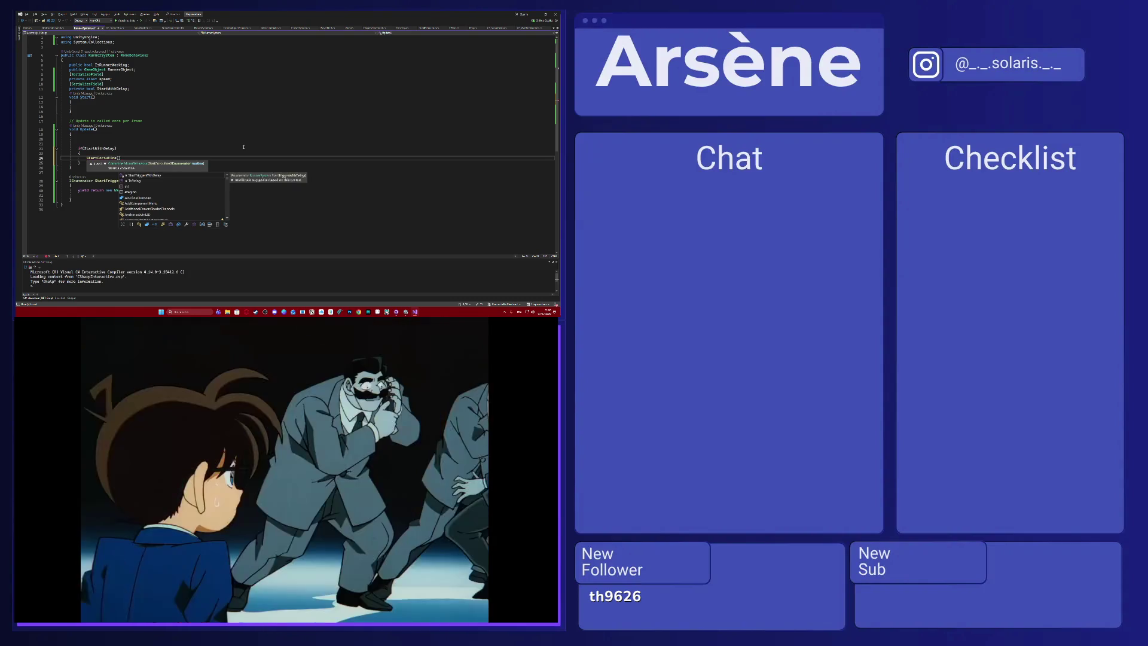
pyautogui.write('Start')
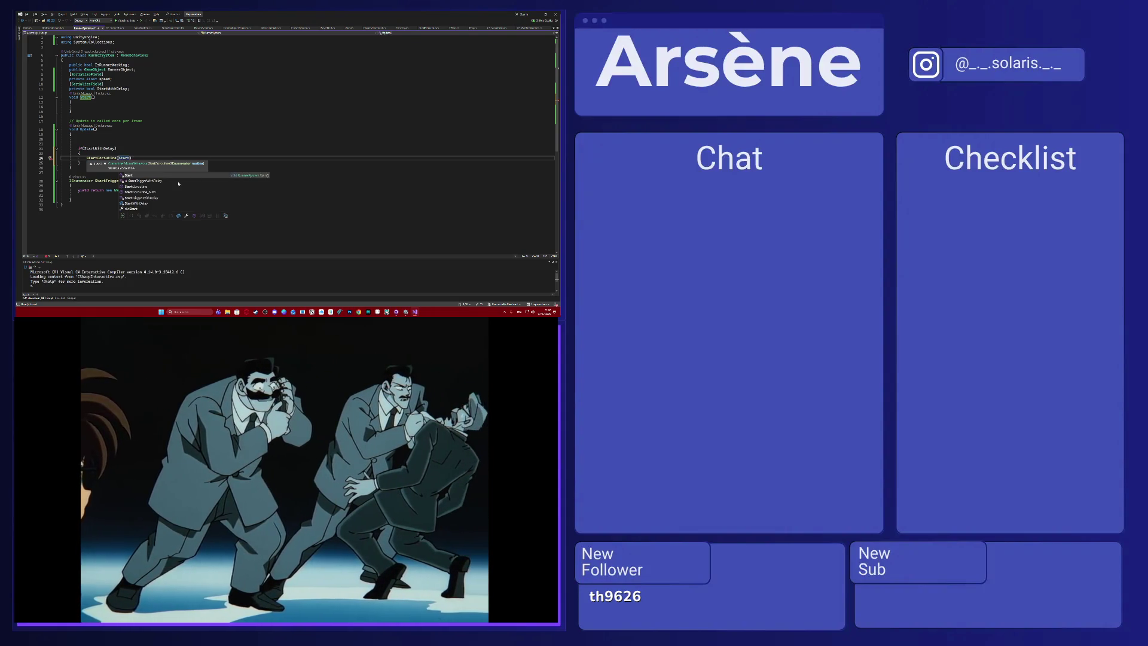
pyautogui.doubleClick(178, 181)
pyautogui.click(189, 157)
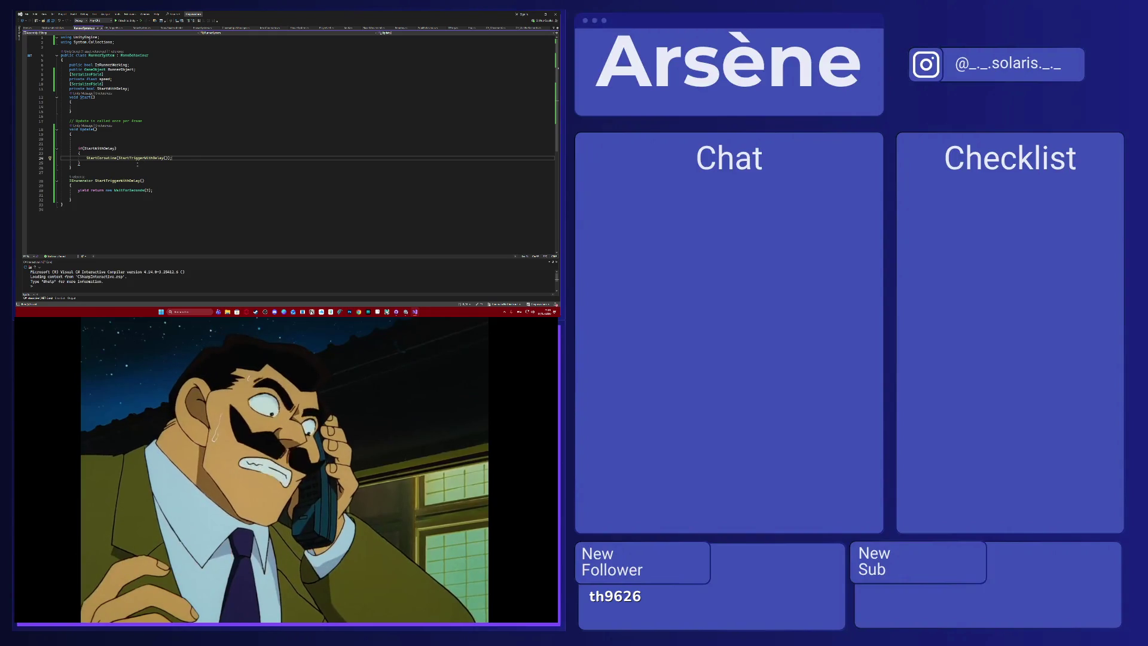
# Add an else branch with the pasted runner movement code, then delete the if/else wrapper lines.
pyautogui.click(138, 163)
pyautogui.press('Return')
pyautogui.write('else')
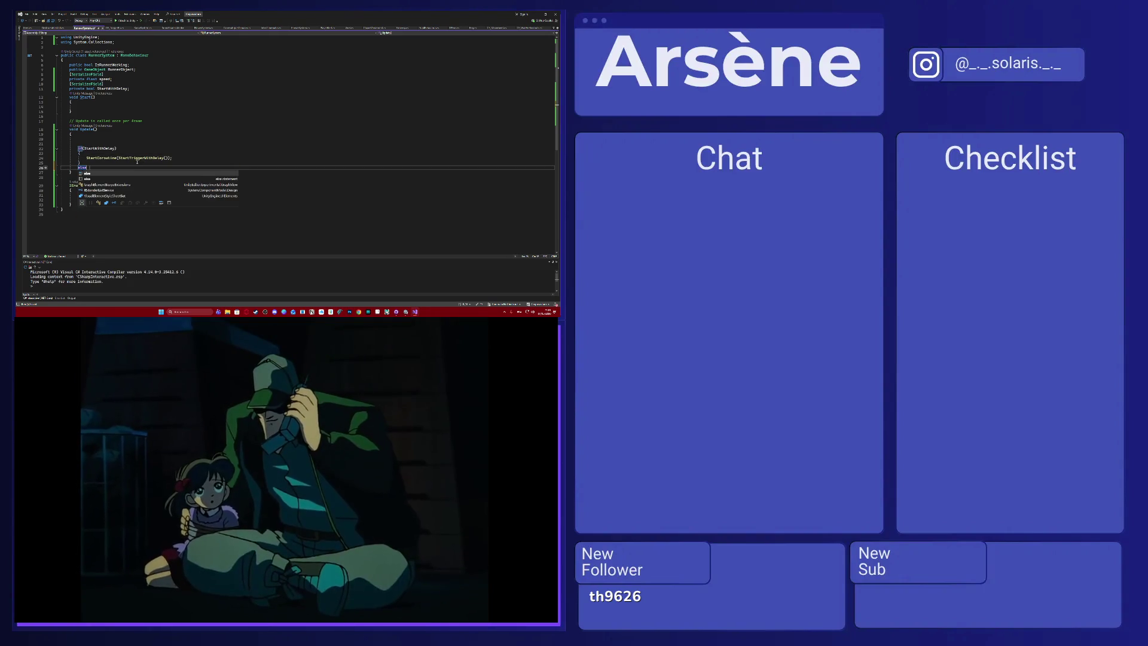
pyautogui.press('Return')
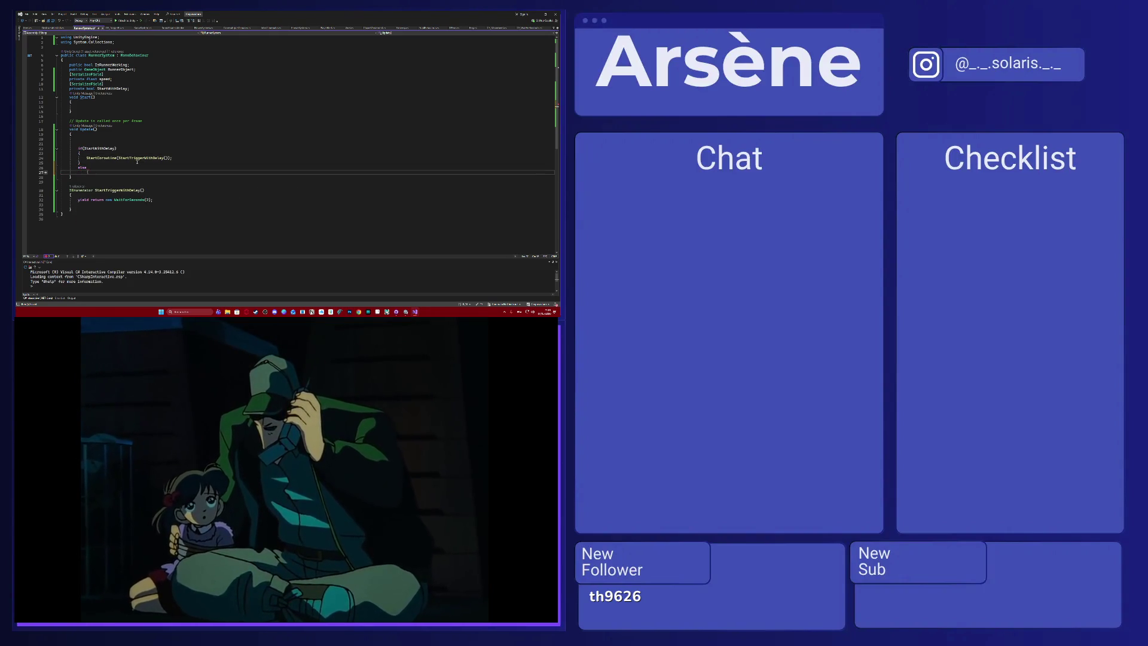
pyautogui.hotkey('ctrl', 'v')
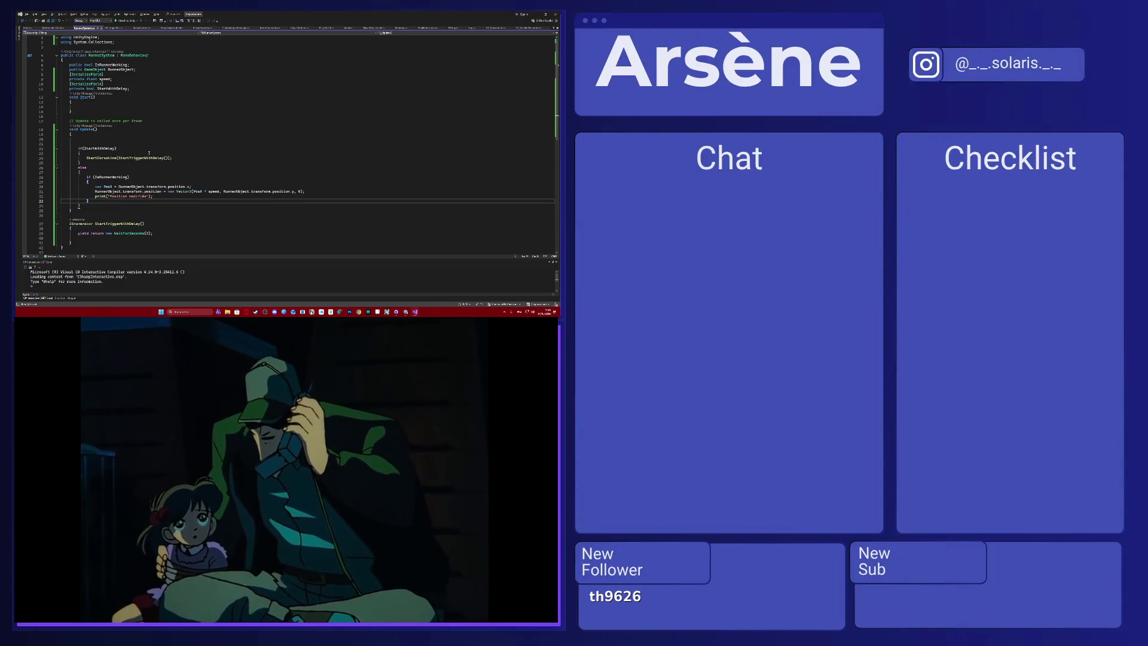
pyautogui.scroll(-2, 138, 186)
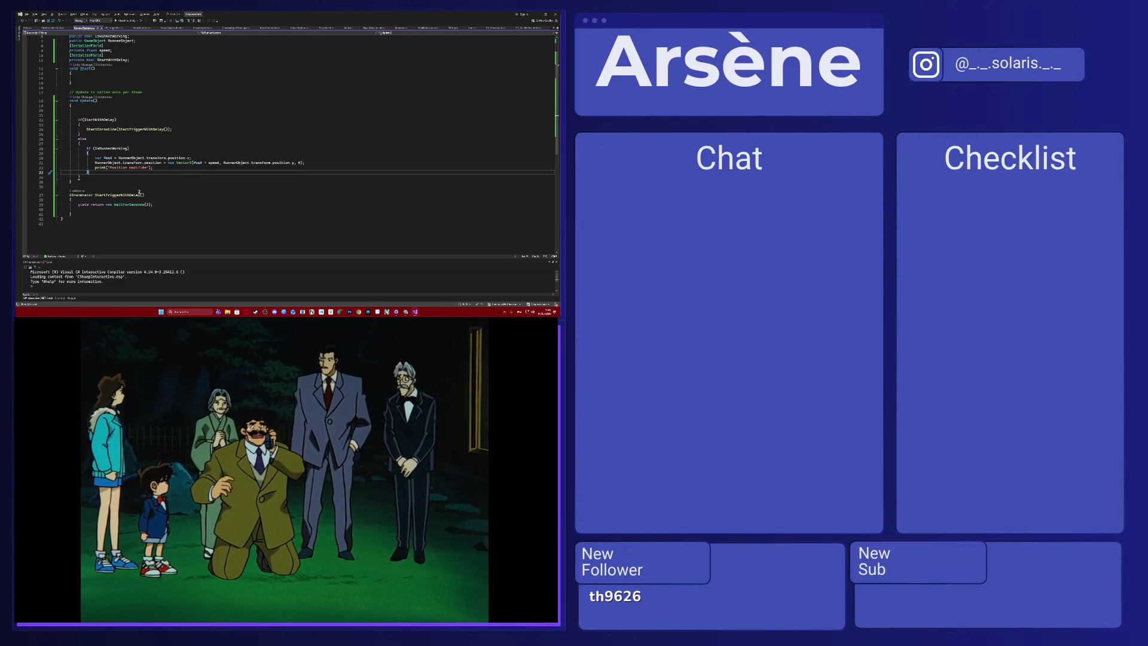
pyautogui.moveTo(80, 144); pyautogui.dragTo(78, 119)
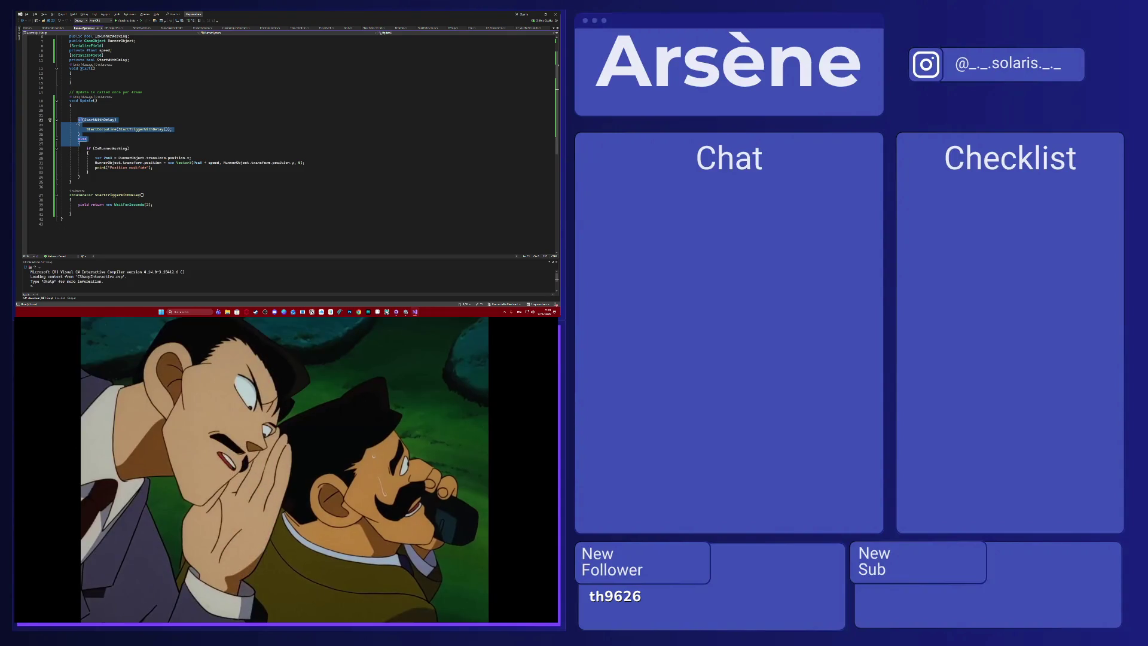
pyautogui.press('Delete')
# Review the DestructableWall and RunnerSensor scripts, then finish the yield break line in CE_TriggerBis.
pyautogui.click(113, 28)
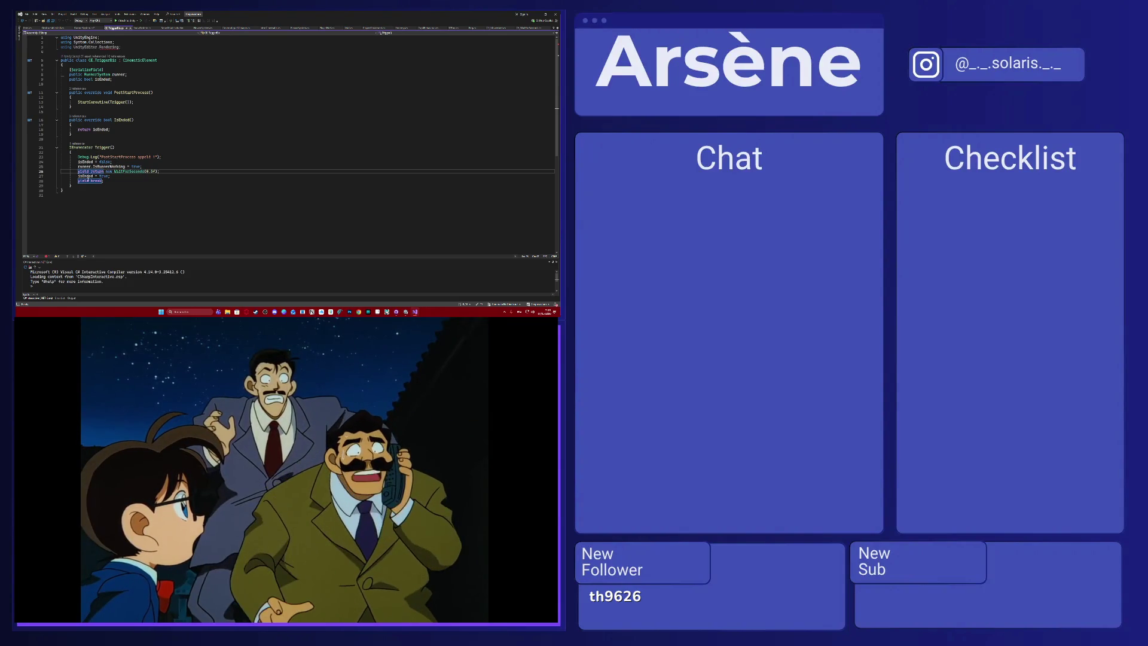
pyautogui.click(55, 28)
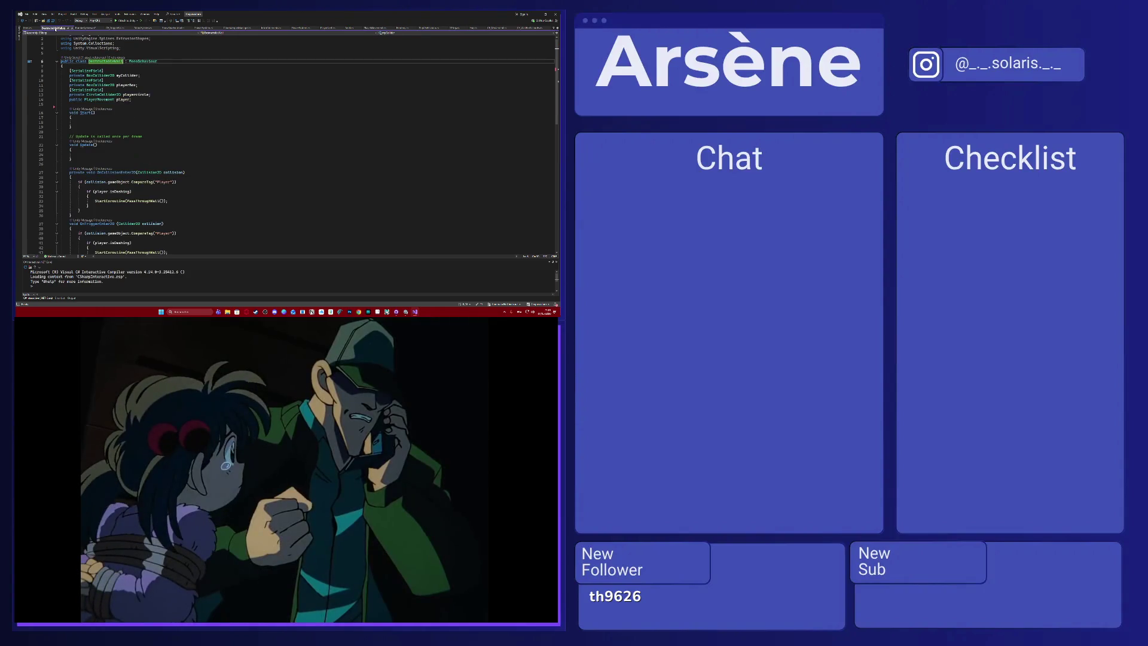
pyautogui.click(84, 28)
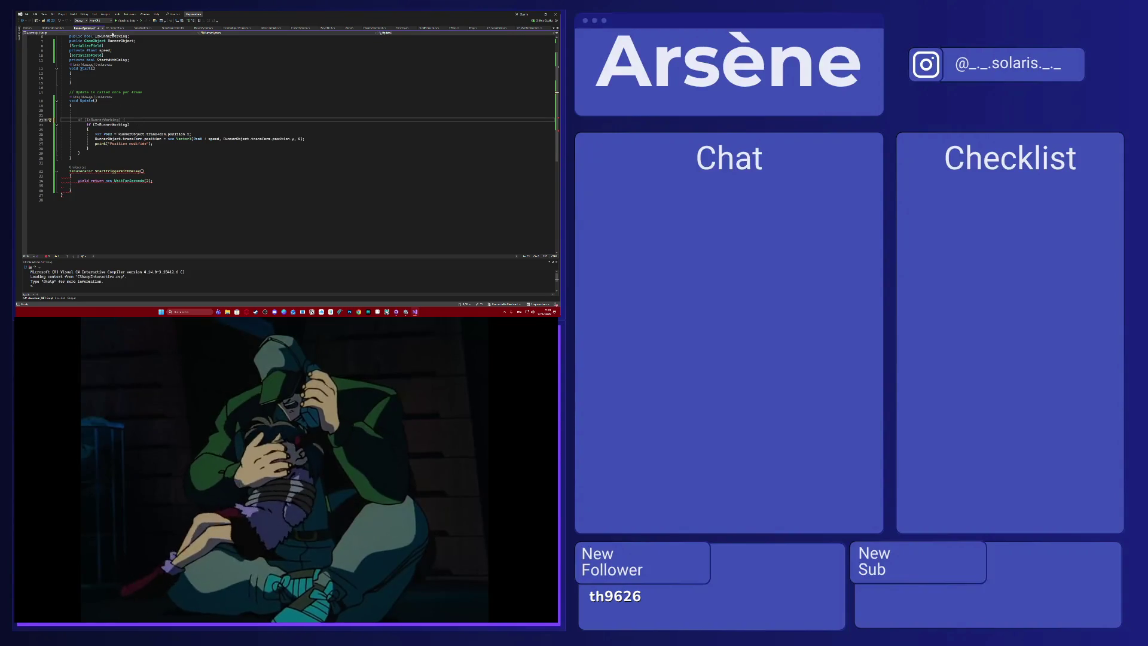
pyautogui.hotkey('ctrl', 'Tab')
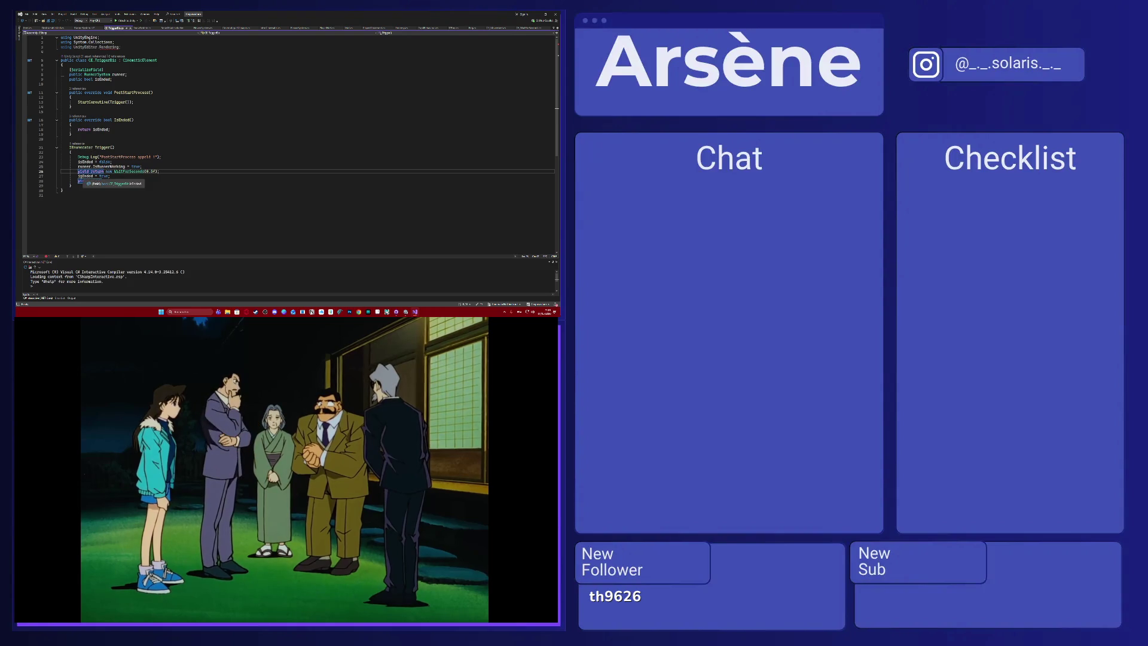
pyautogui.write('eld break;')
pyautogui.click(78, 176)
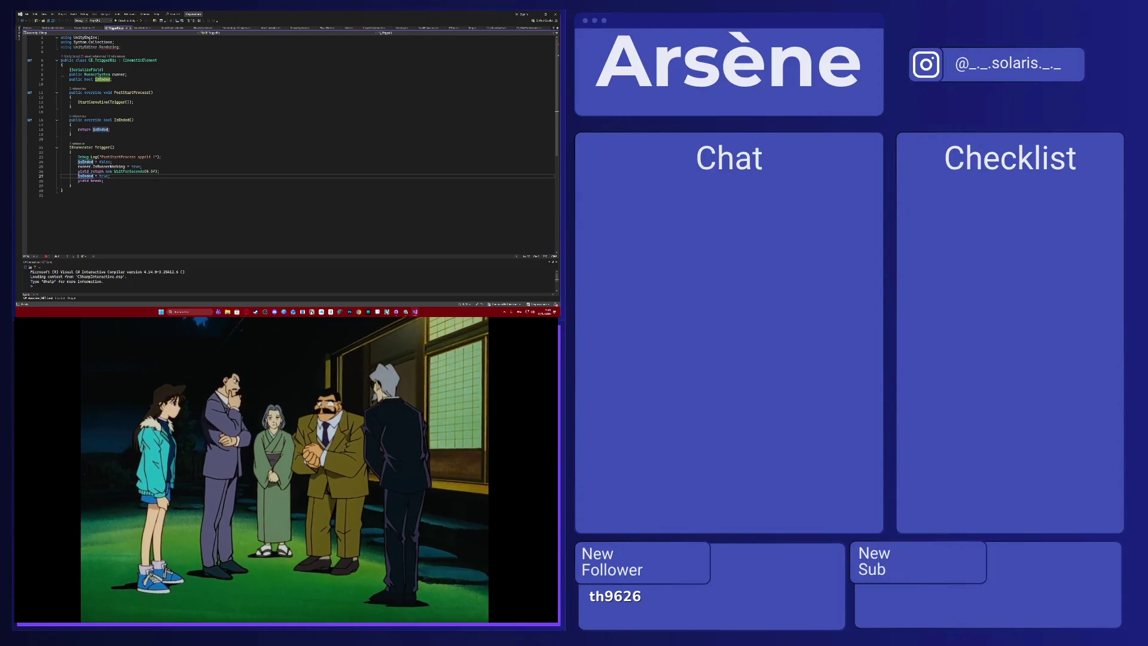
pyautogui.hotkey('alt', 'Up')
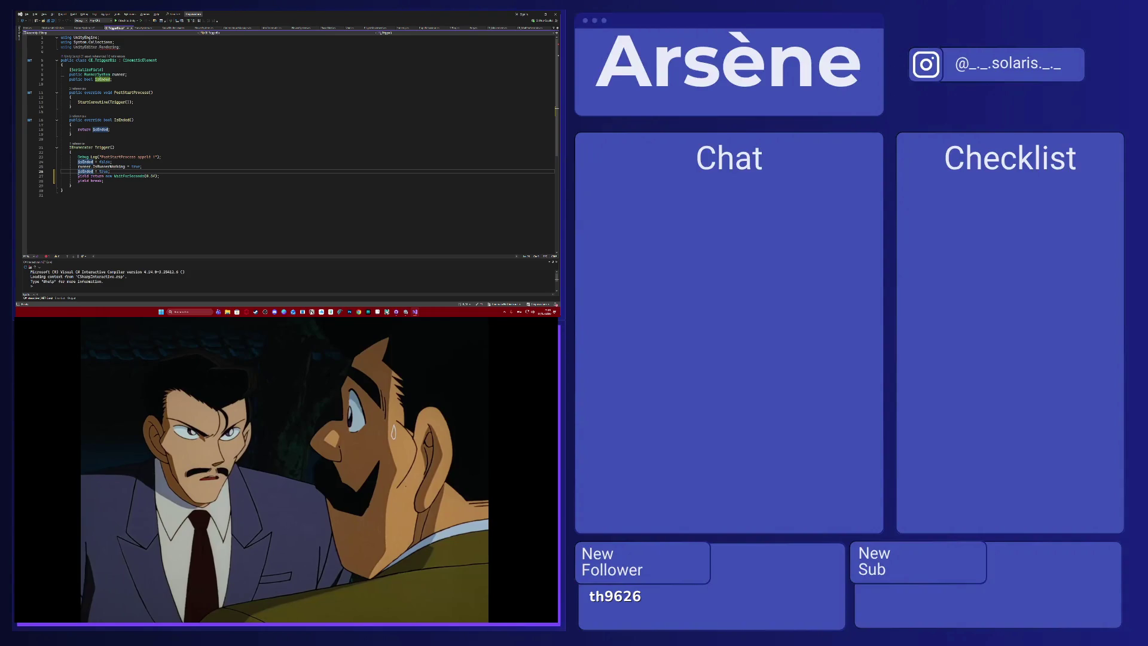
pyautogui.hotkey('alt', 'Down')
# Add a 3-second wait after isEnded = true, move runner.IsRunnerWorking = true below it, and save.
pyautogui.moveTo(142, 166); pyautogui.dragTo(78, 166)
pyautogui.press('Delete')
pyautogui.click(120, 177)
pyautogui.press('Return')
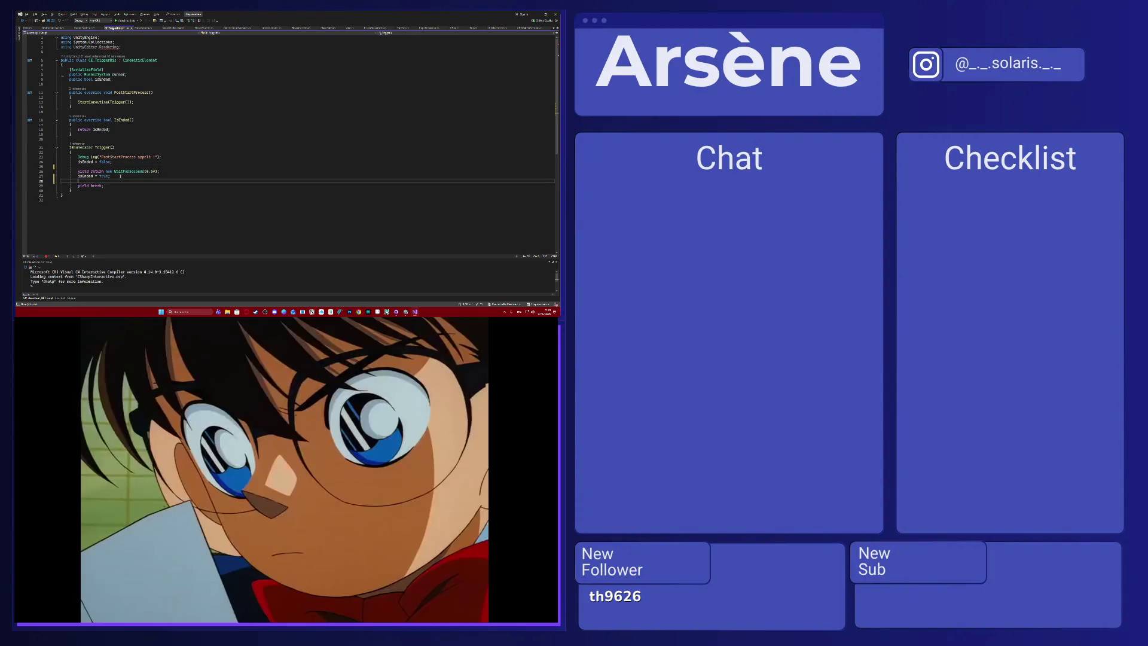
pyautogui.write('yield retu')
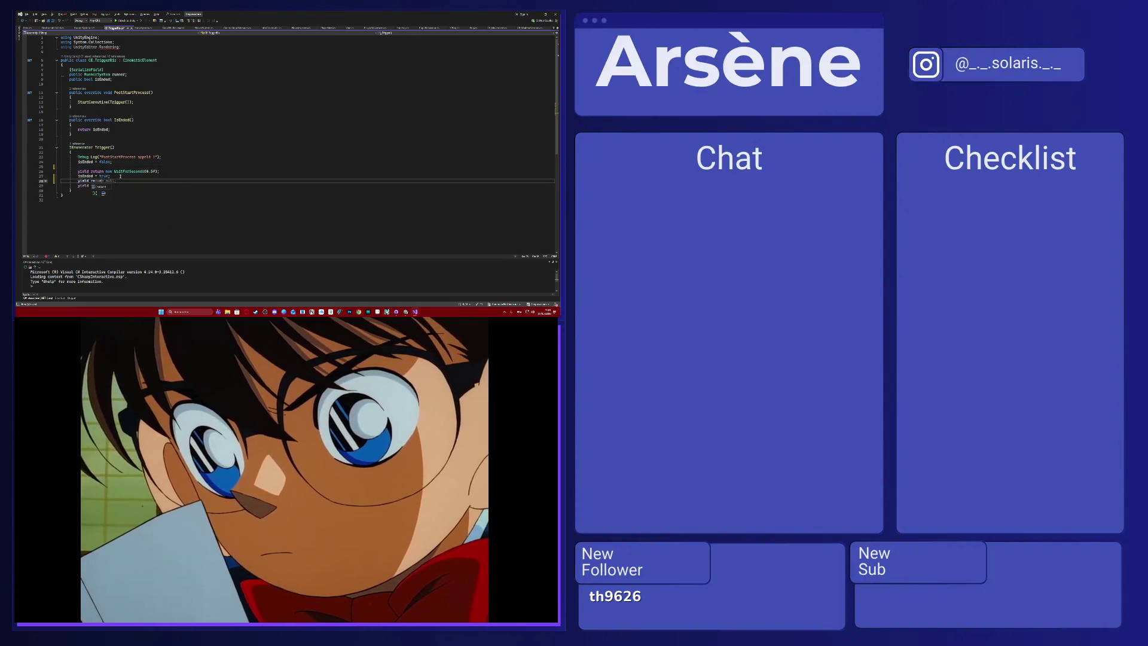
pyautogui.write('rn null;')
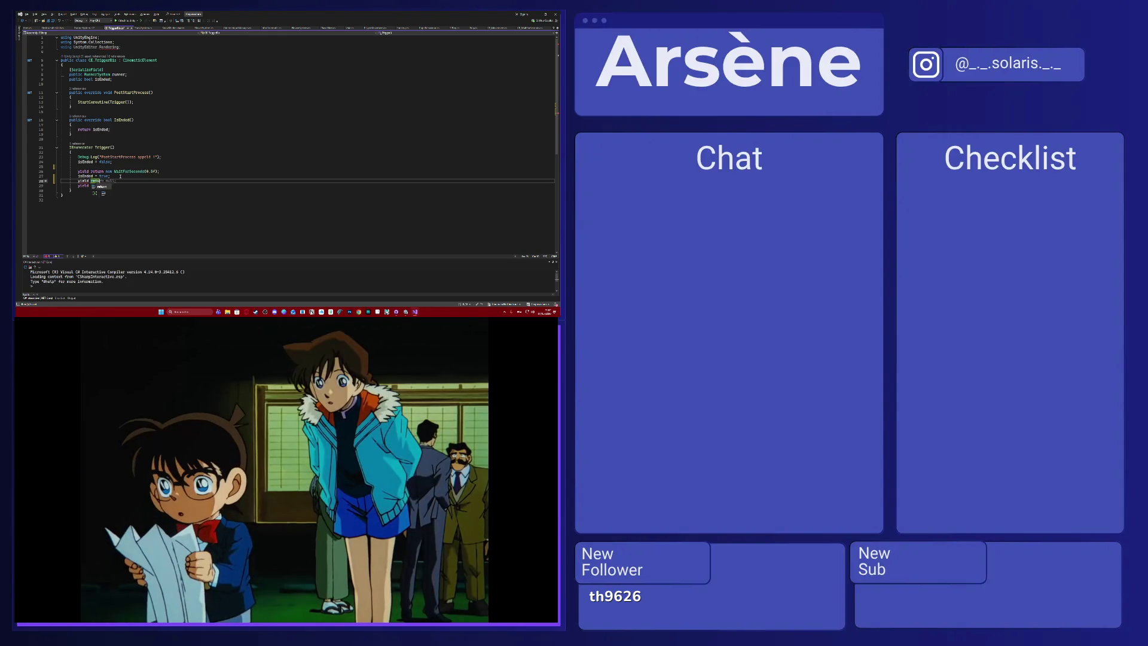
pyautogui.write(' new Wait')
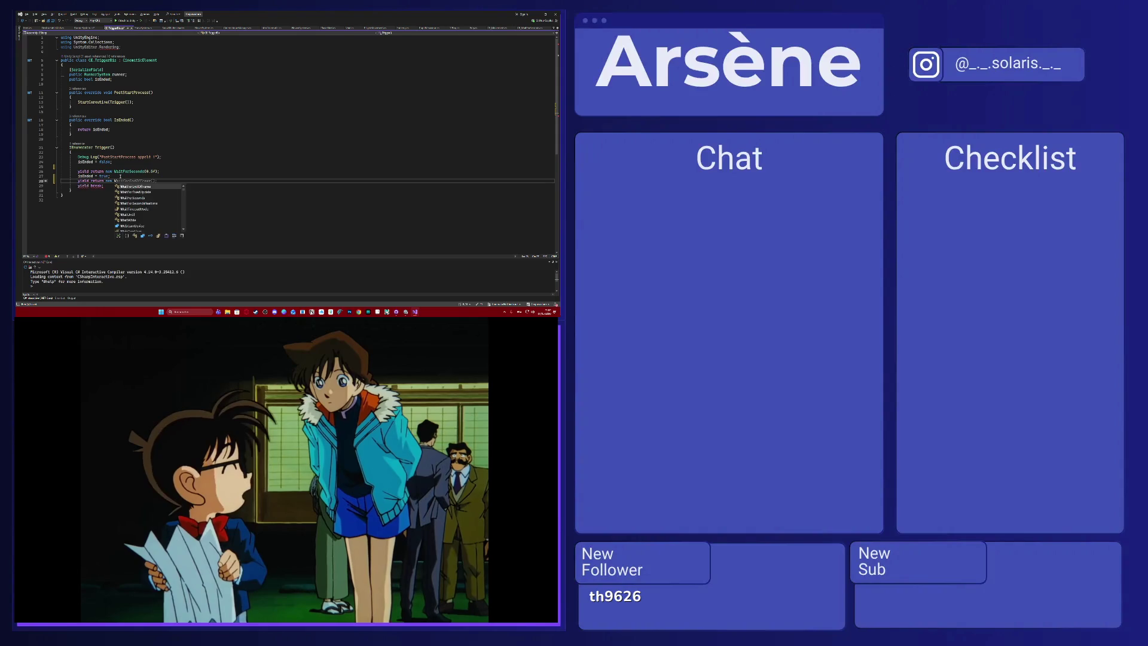
pyautogui.write('ForEn')
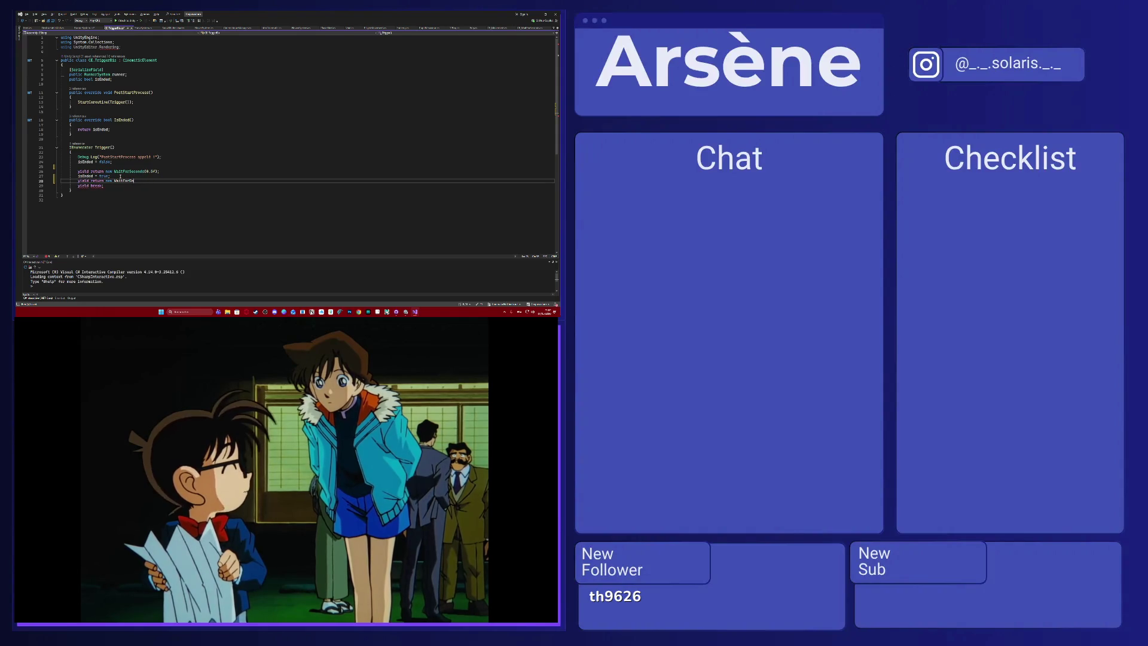
pyautogui.write('dOfFrs(')
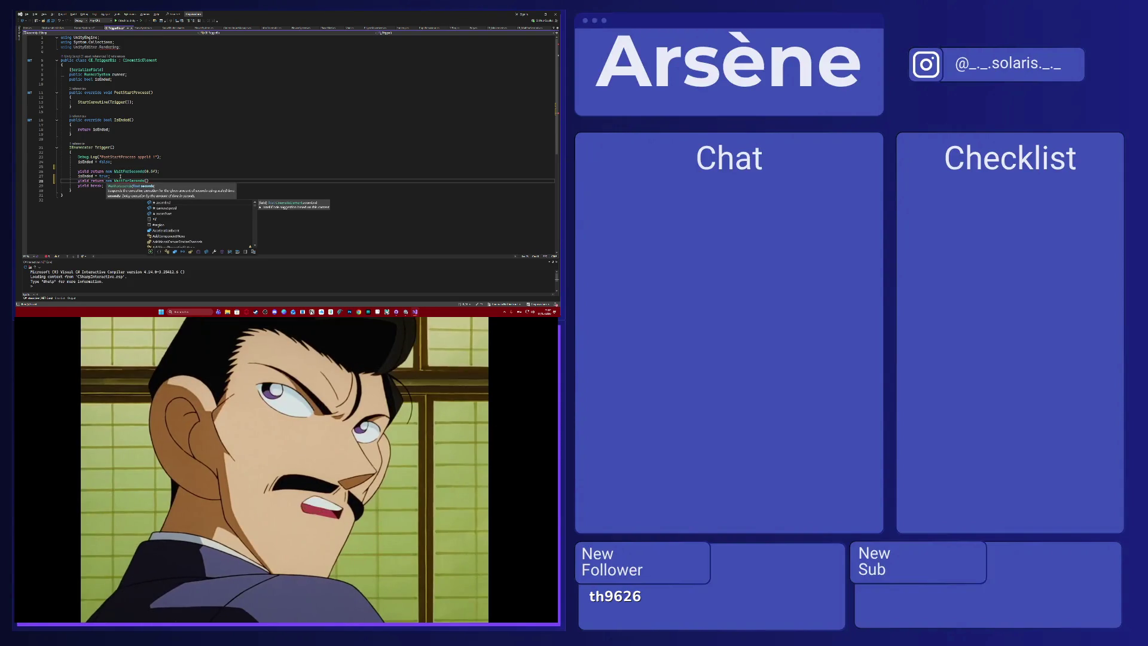
pyautogui.write('3')
pyautogui.write(')')
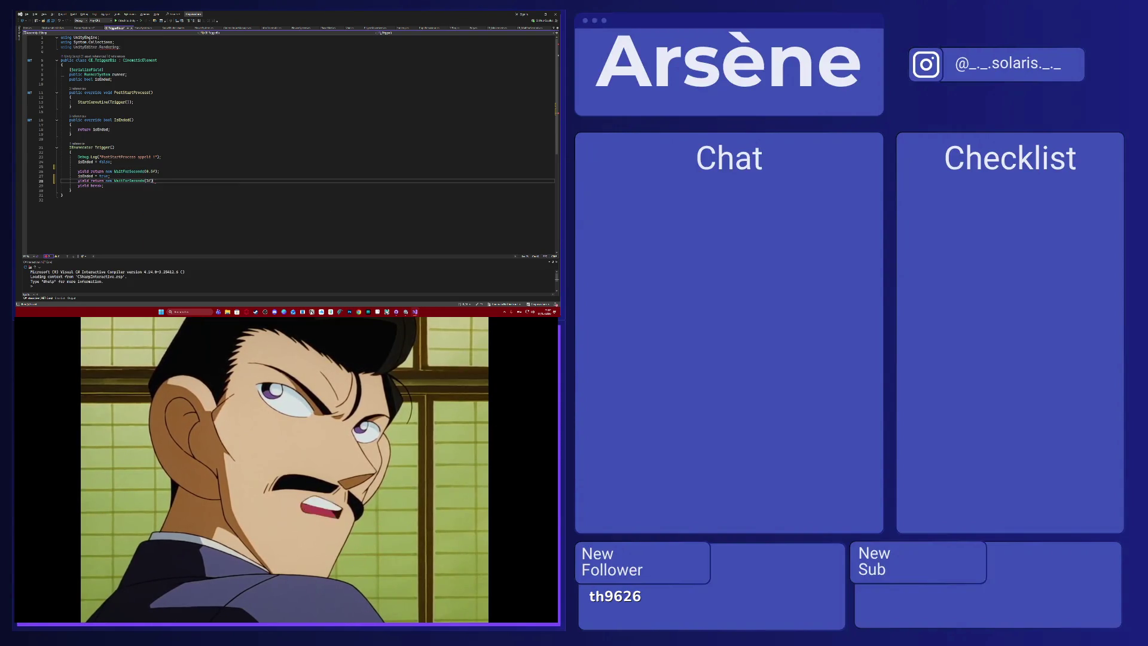
pyautogui.write(';')
pyautogui.hotkey('ctrl', 's')
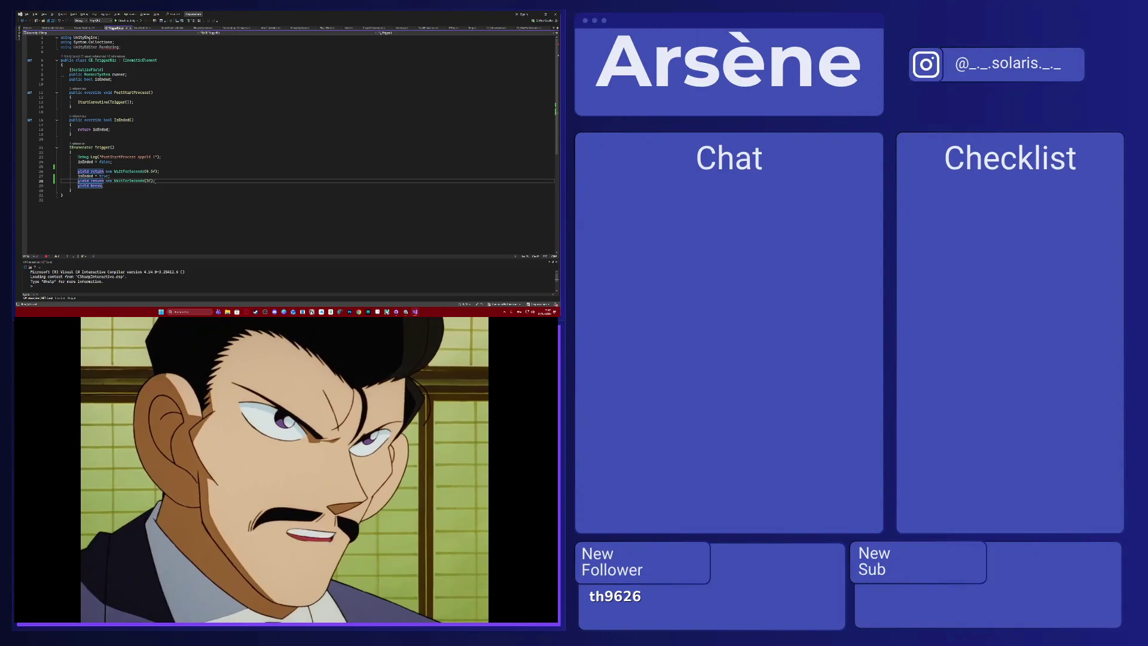
pyautogui.press('Return')
pyautogui.press('Tab')
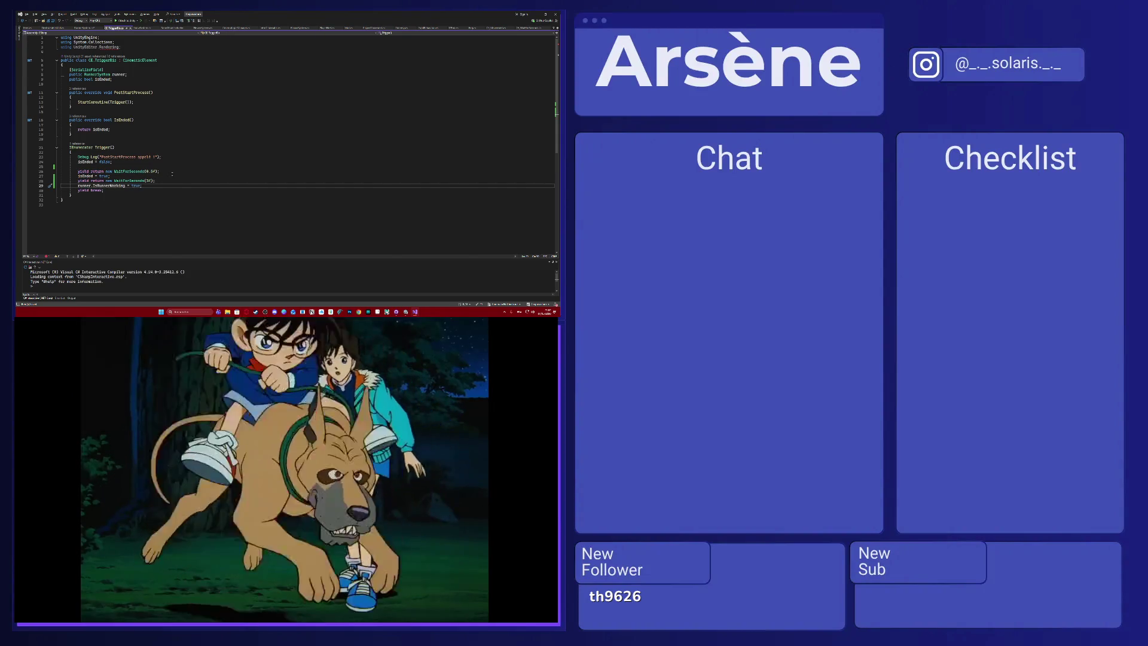
pyautogui.click(77, 166)
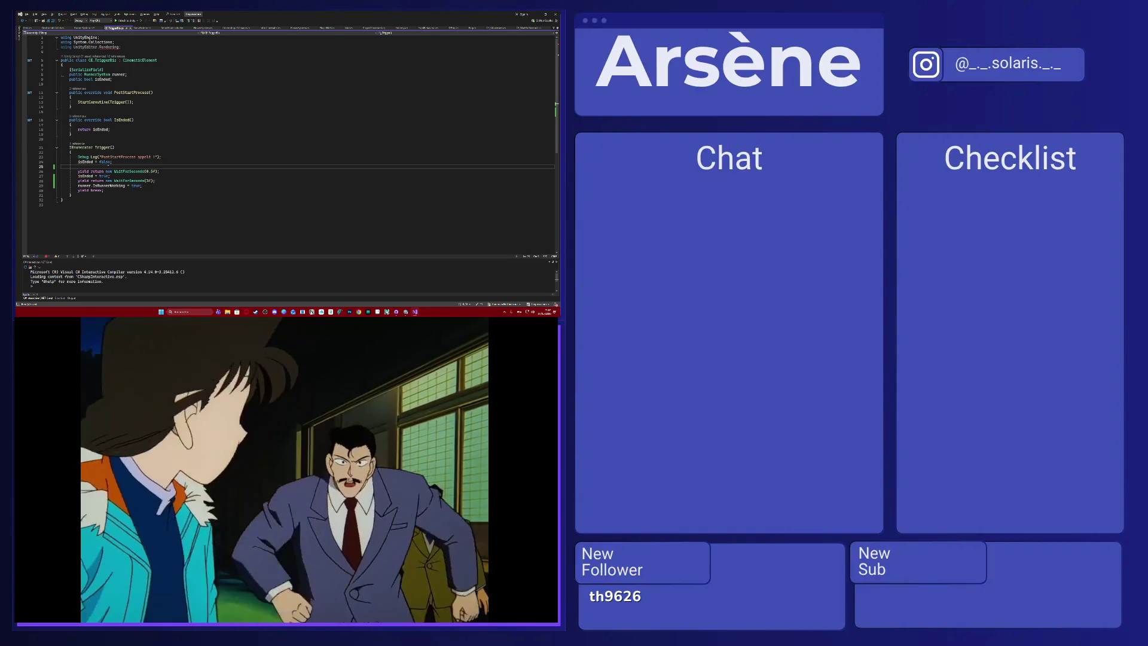
pyautogui.press('BackSpace')
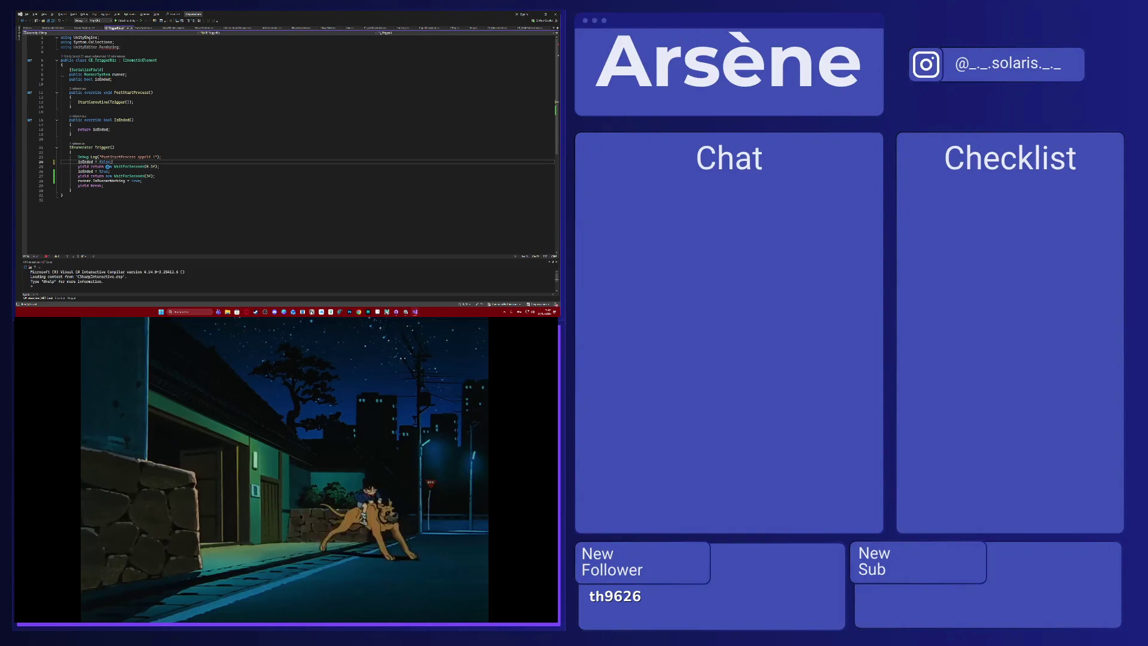
# Undo seven RunnerSystem edits, removing the else branch, StartWithDelay field and StartTriggerWithDelay coroutine.
pyautogui.click(84, 27)
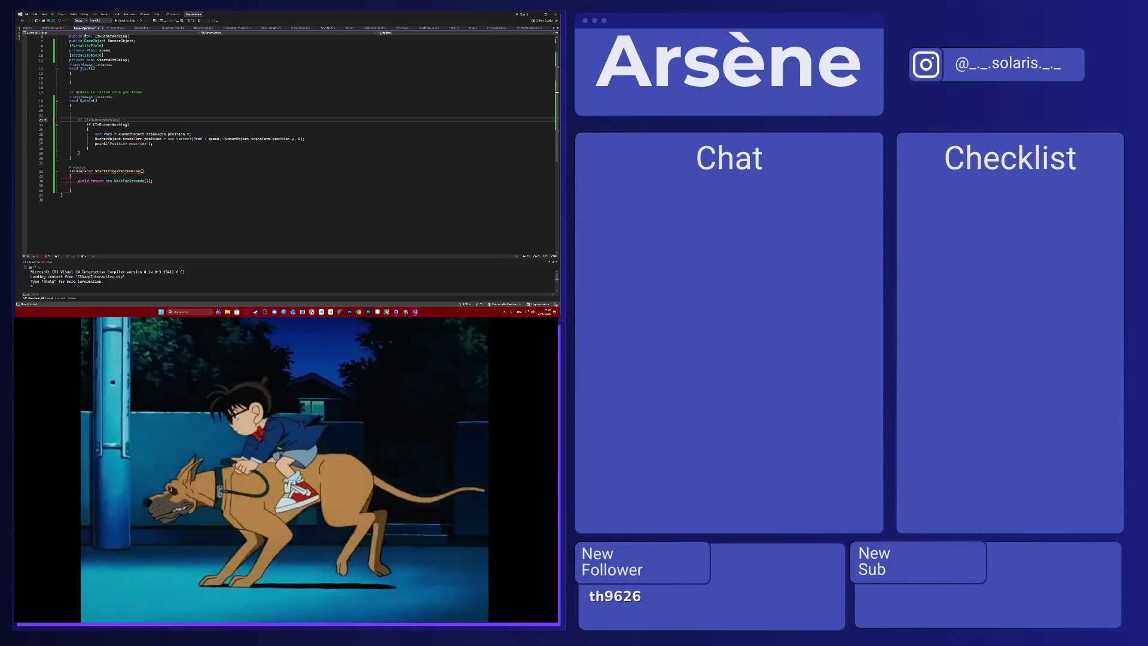
pyautogui.hotkey('ctrl', 'z')
pyautogui.hotkey('ctrl', 'z')
pyautogui.hotkey('ctrl', 'z')
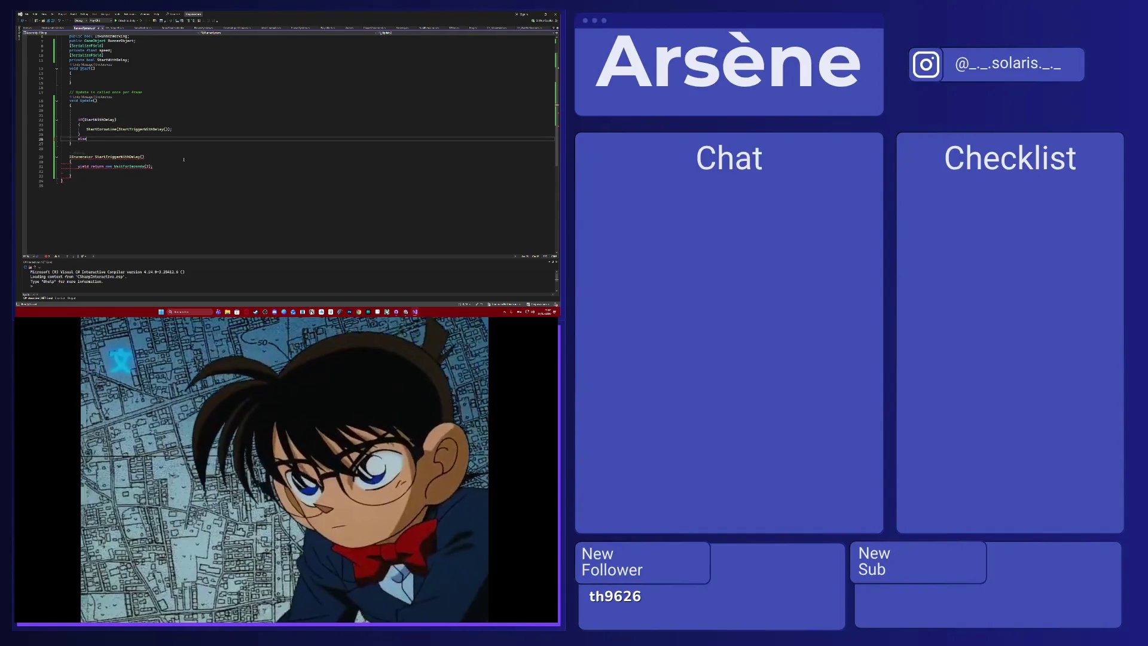
pyautogui.hotkey('ctrl', 'z')
pyautogui.hotkey('ctrl', 'z')
pyautogui.hotkey('ctrl', 'z')
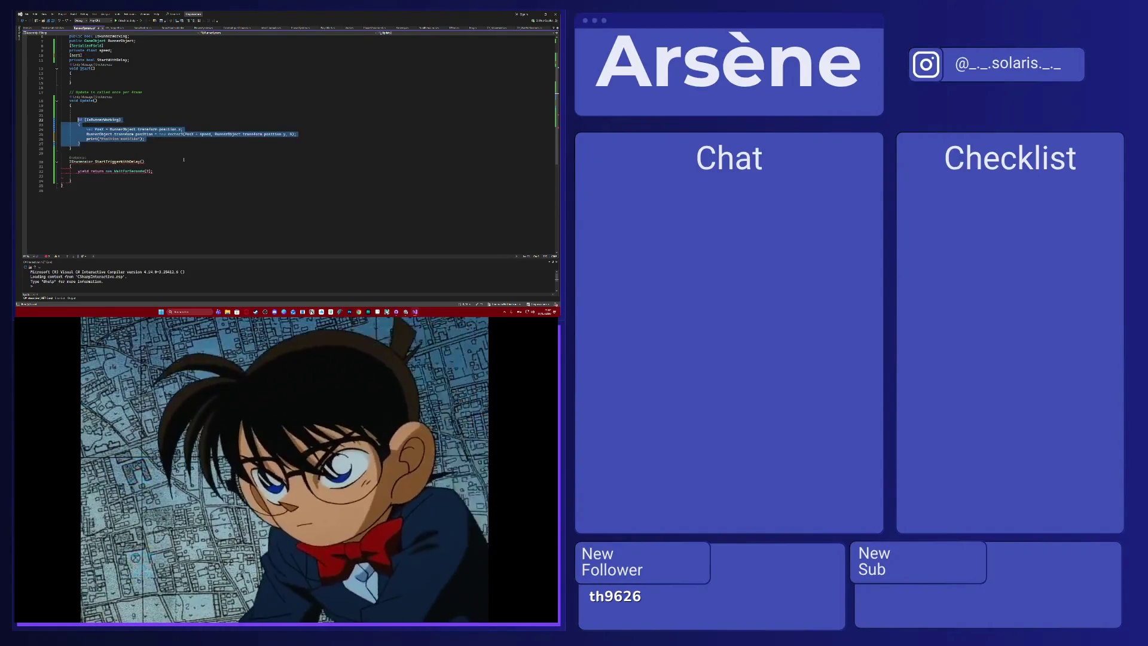
pyautogui.hotkey('ctrl', 'z')
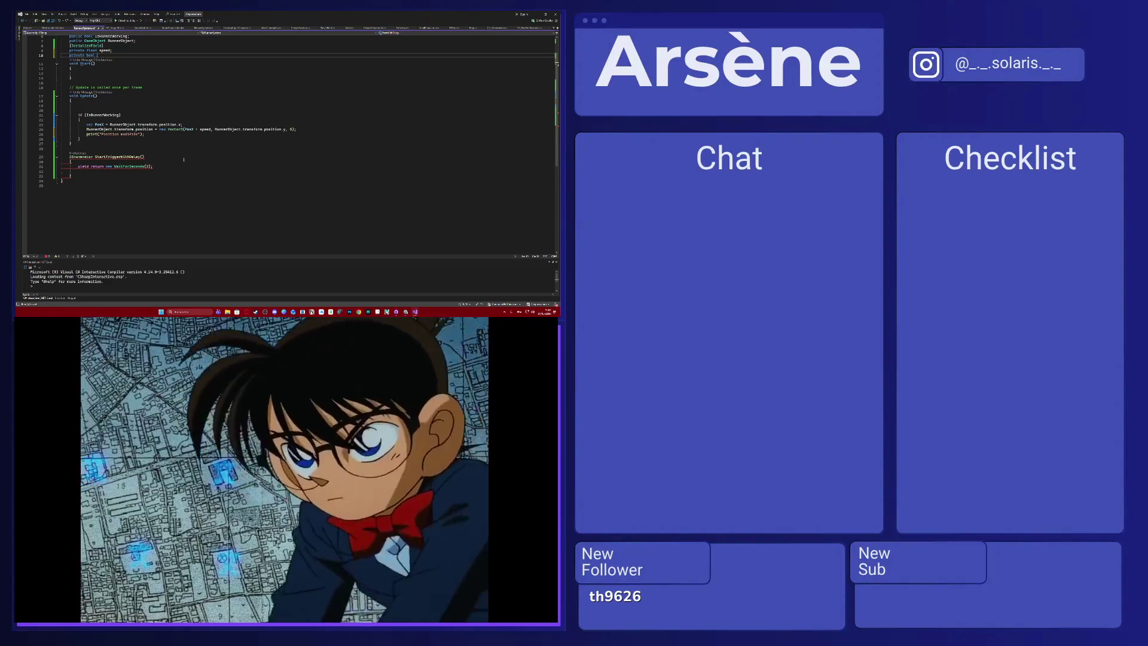
pyautogui.hotkey('ctrl', 'z')
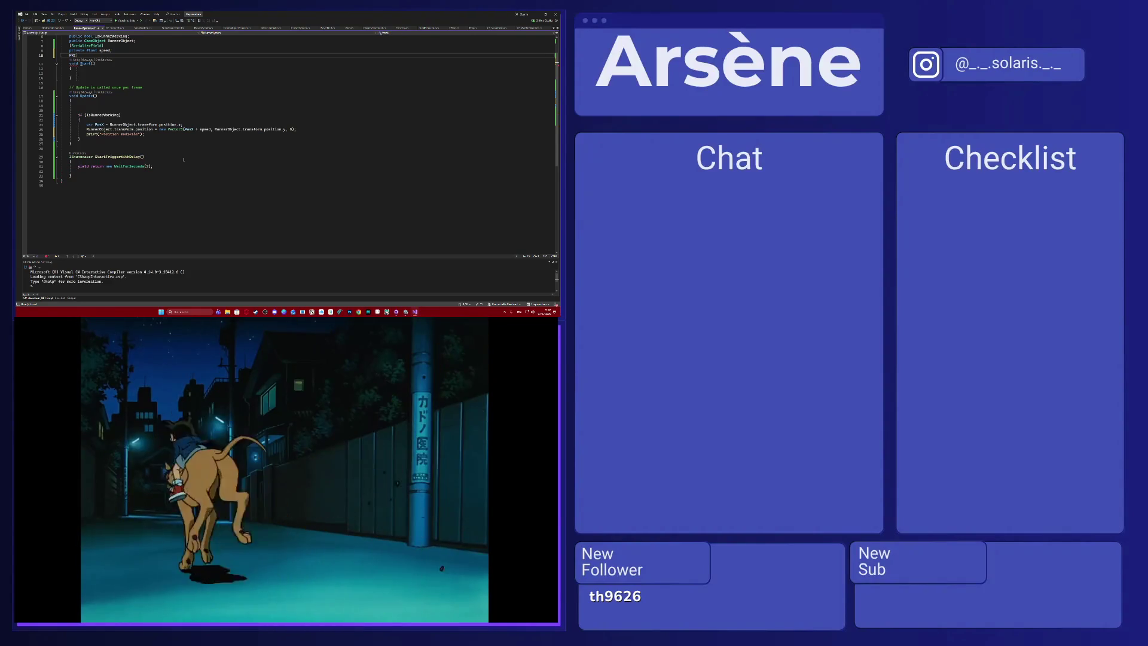
pyautogui.hotkey('ctrl', 'z')
pyautogui.hotkey('ctrl', 'z')
pyautogui.hotkey('ctrl', 'z')
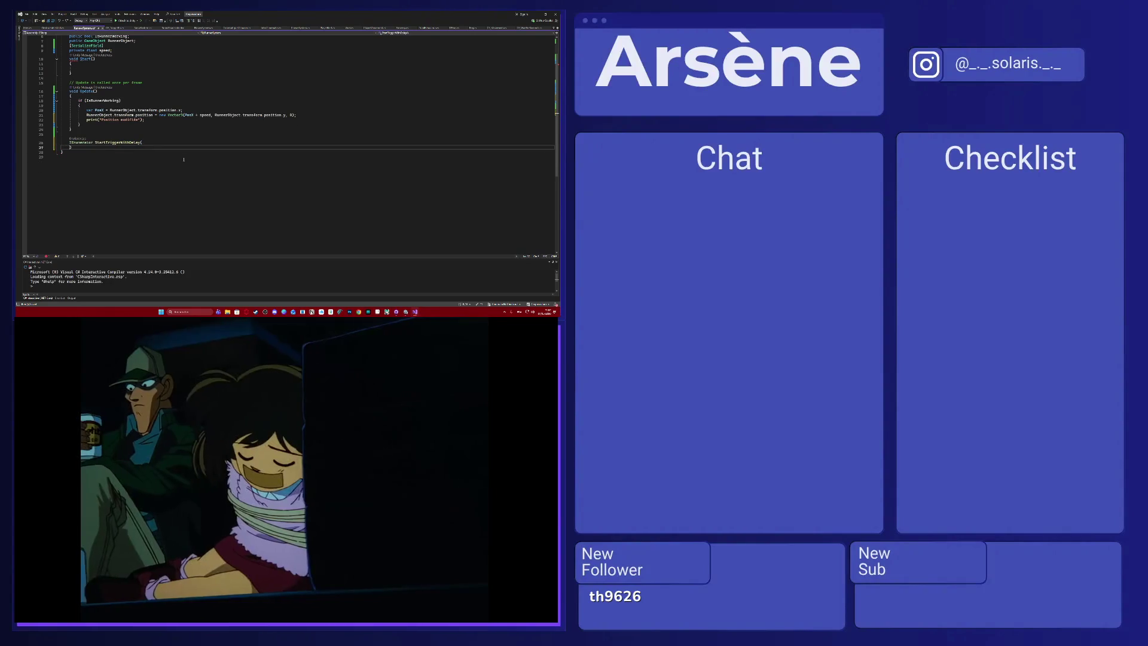
pyautogui.hotkey('ctrl', 'z')
pyautogui.hotkey('ctrl', 'z')
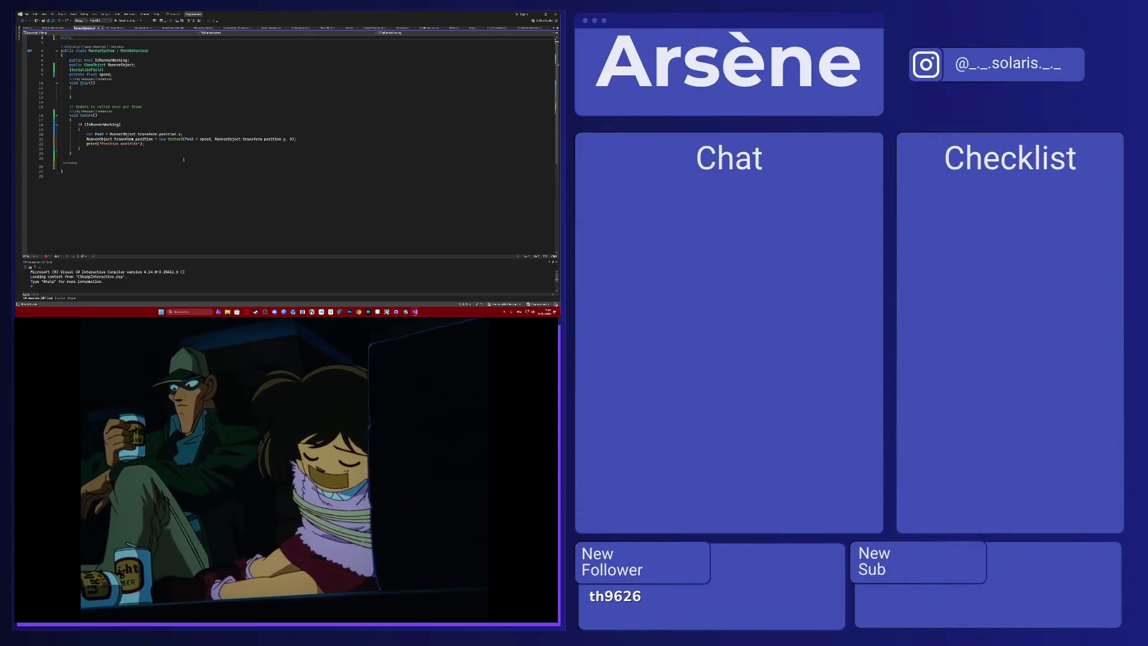
pyautogui.hotkey('ctrl', 'z')
pyautogui.hotkey('ctrl', 'z')
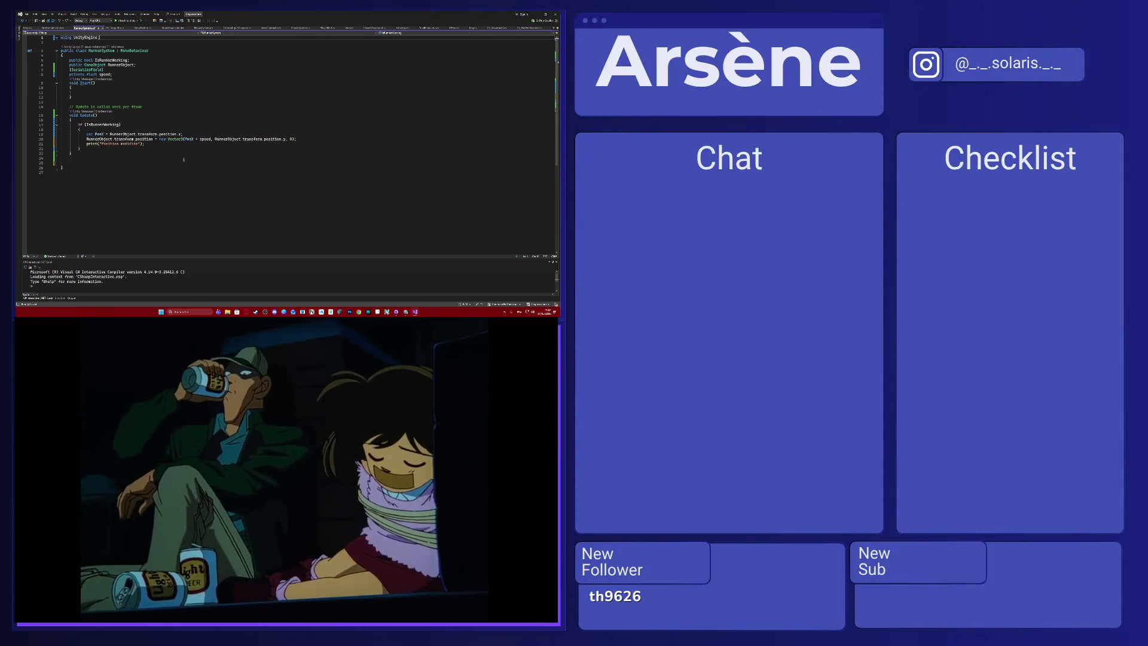
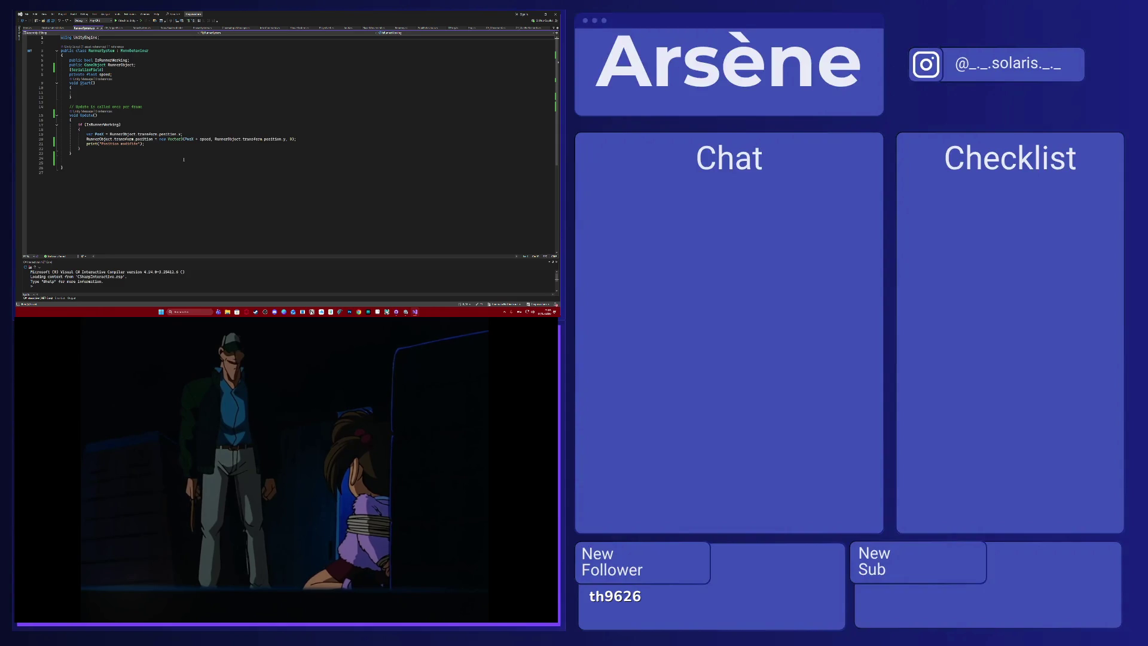
# Add a [SerializeField] private float StartDelay field to the CE_TriggerBis script.
pyautogui.click(114, 28)
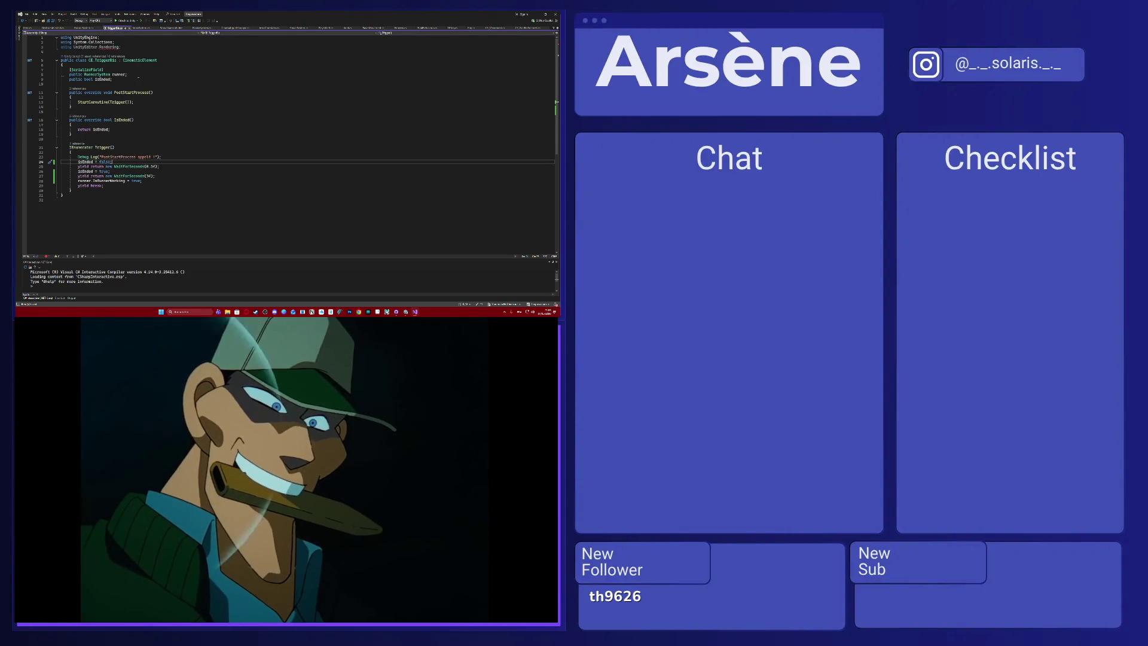
pyautogui.click(137, 75)
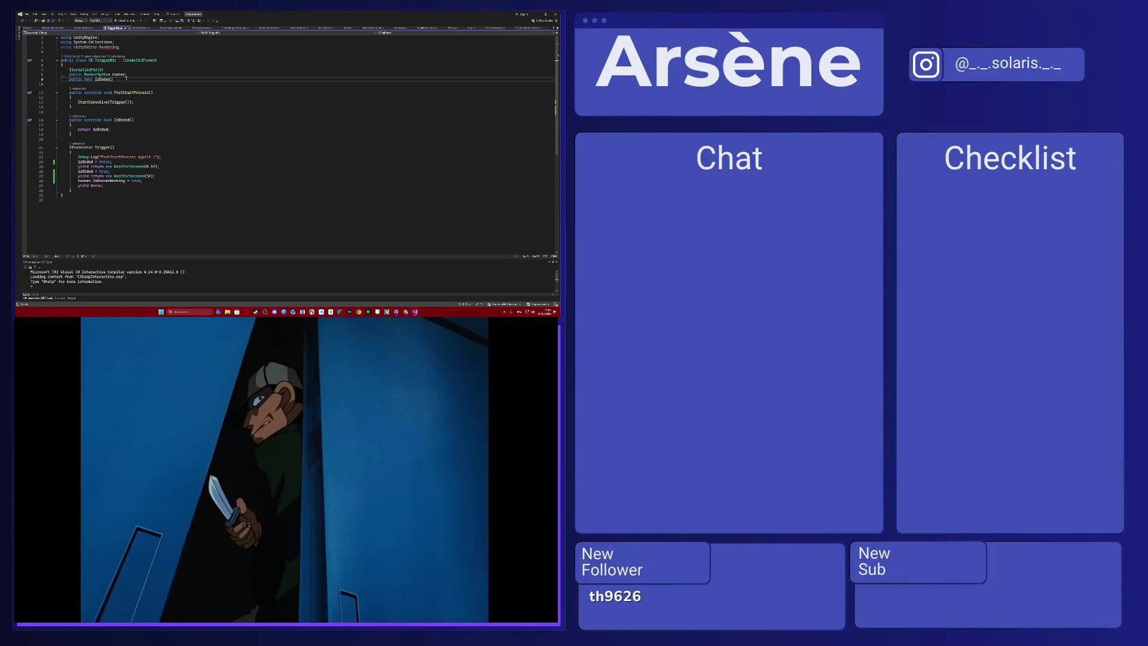
pyautogui.press('Return')
pyautogui.write('[SerializeField]')
pyautogui.press('Return')
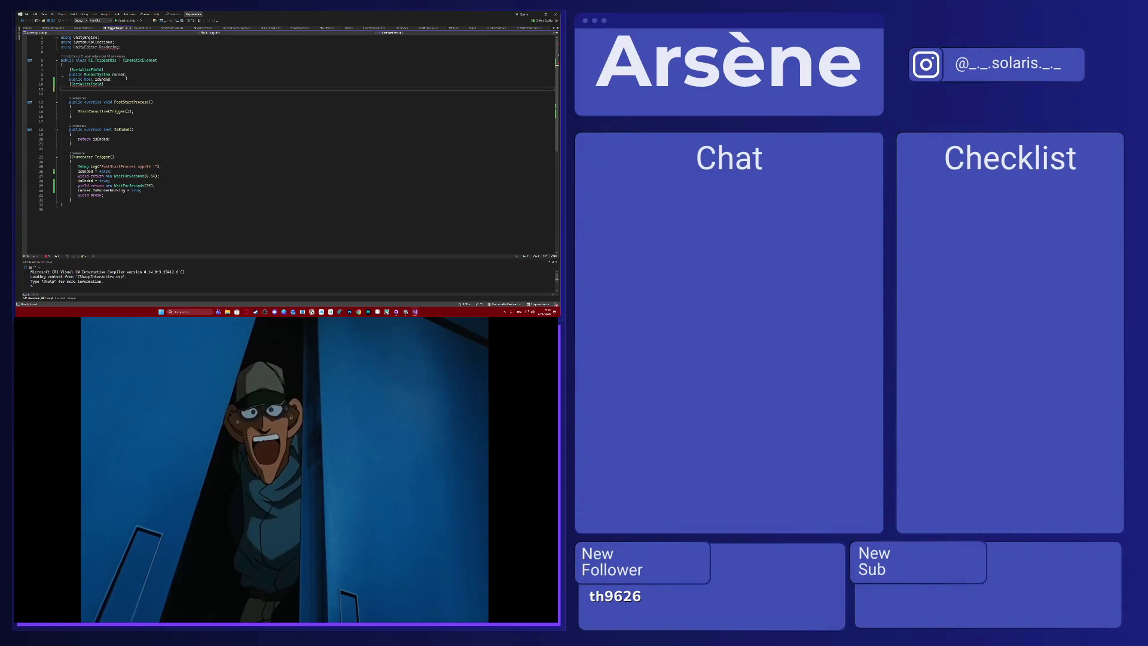
pyautogui.write('priv')
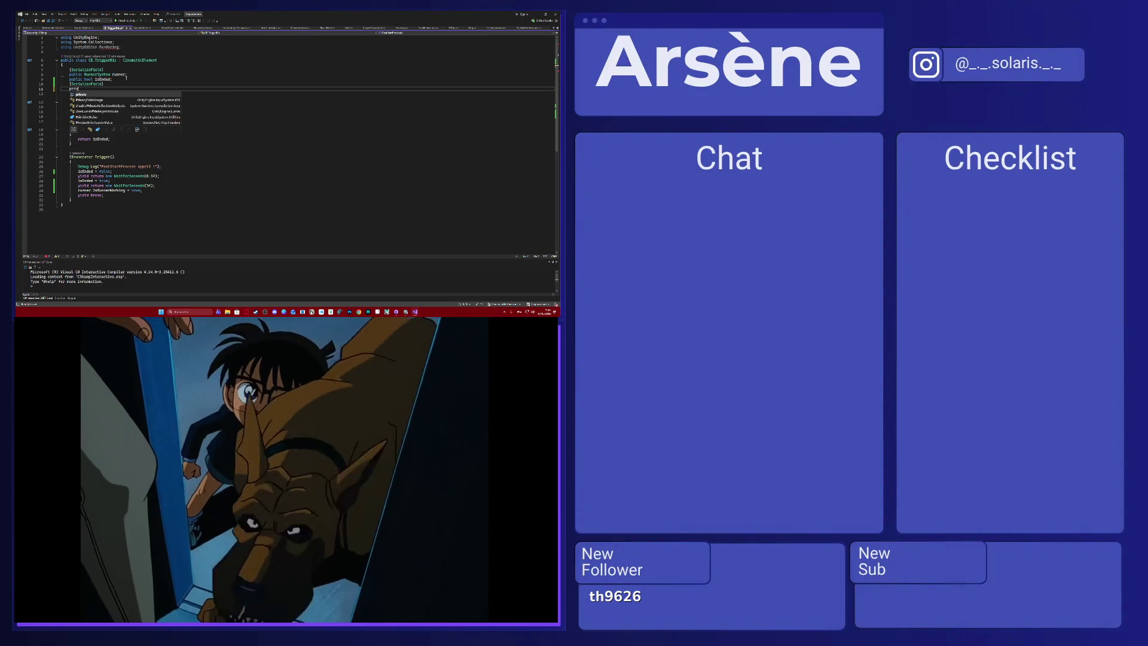
pyautogui.write('ate ')
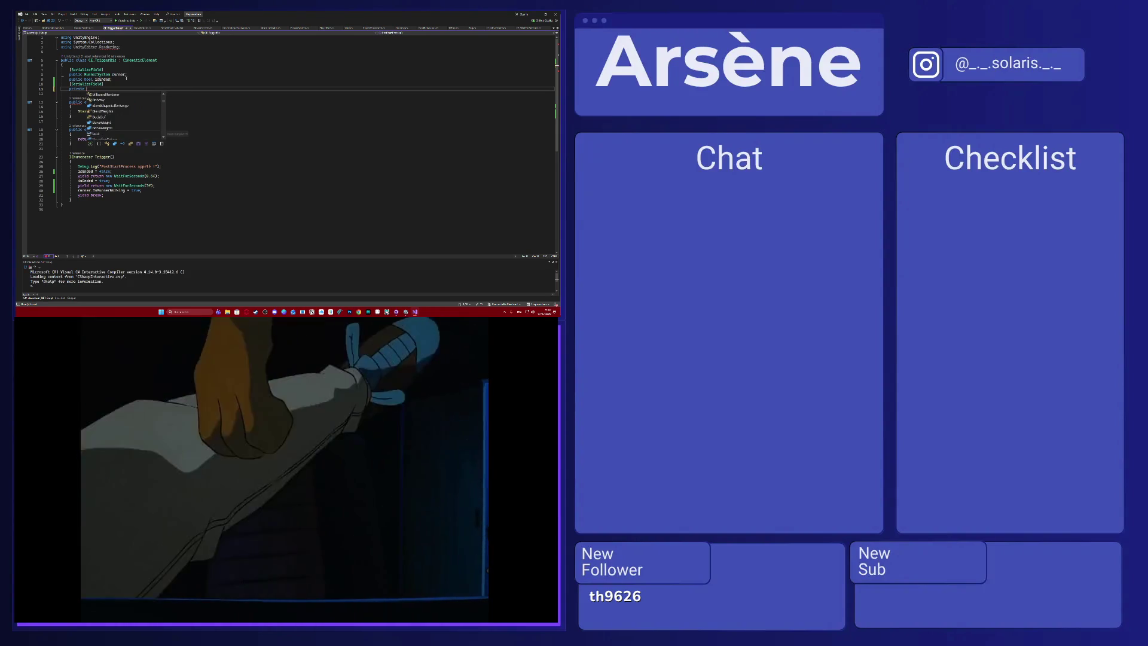
pyautogui.write('float delay')
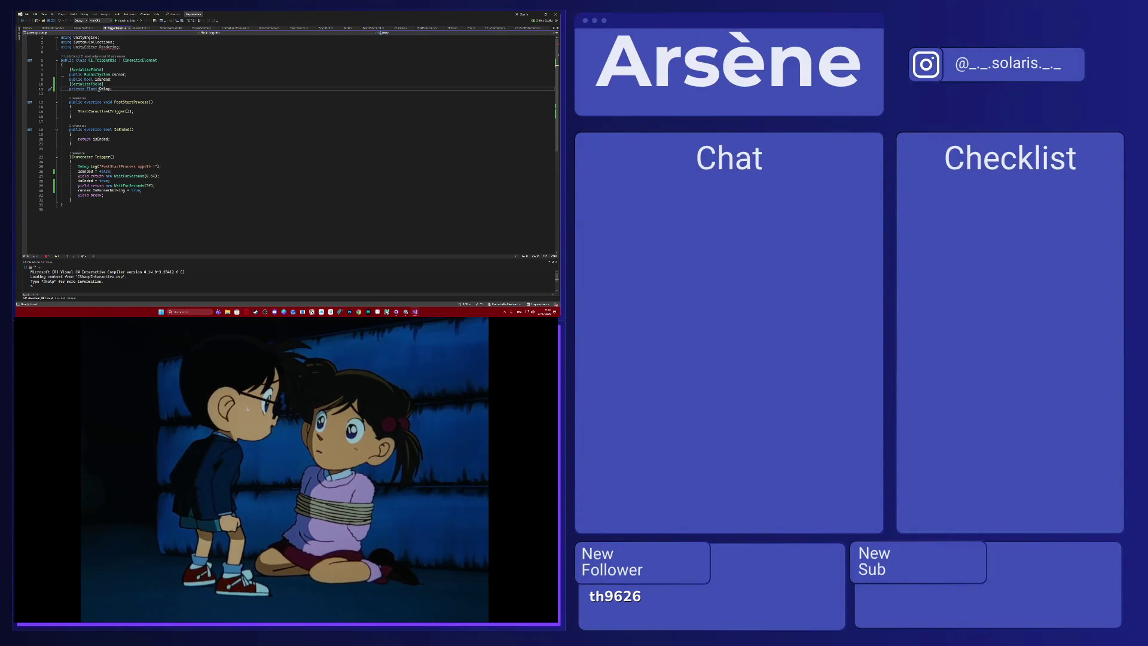
pyautogui.write('rt')
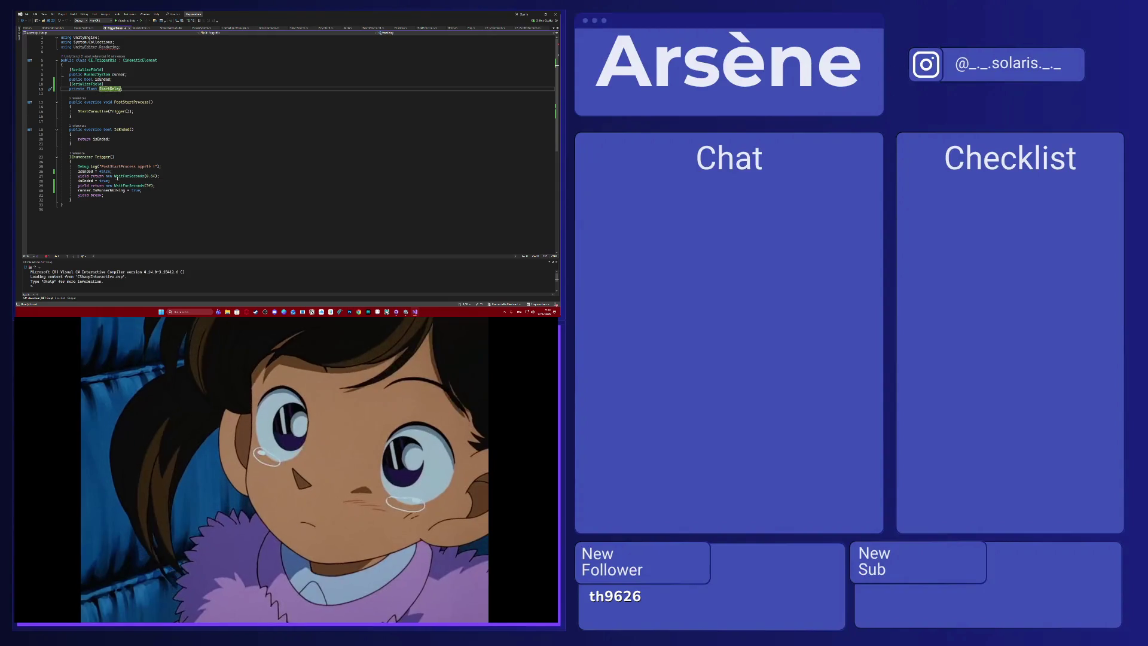
# Replace the fixed 5-second WaitForSeconds in Trigger with StartDelay.
pyautogui.click(150, 186)
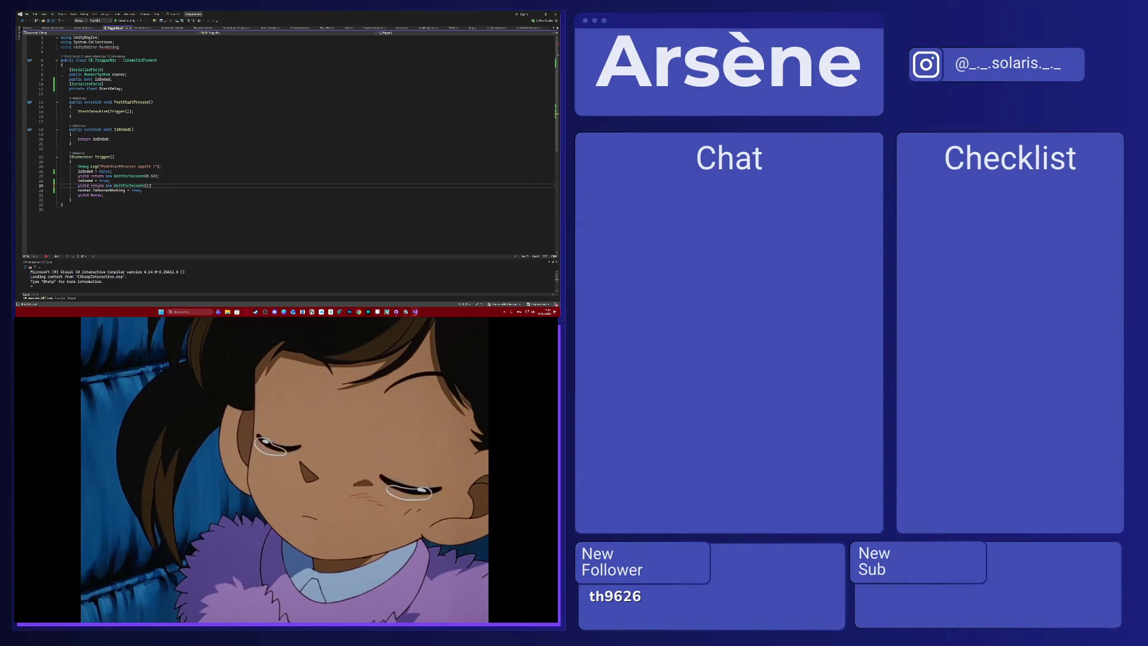
pyautogui.write('StartDelay')
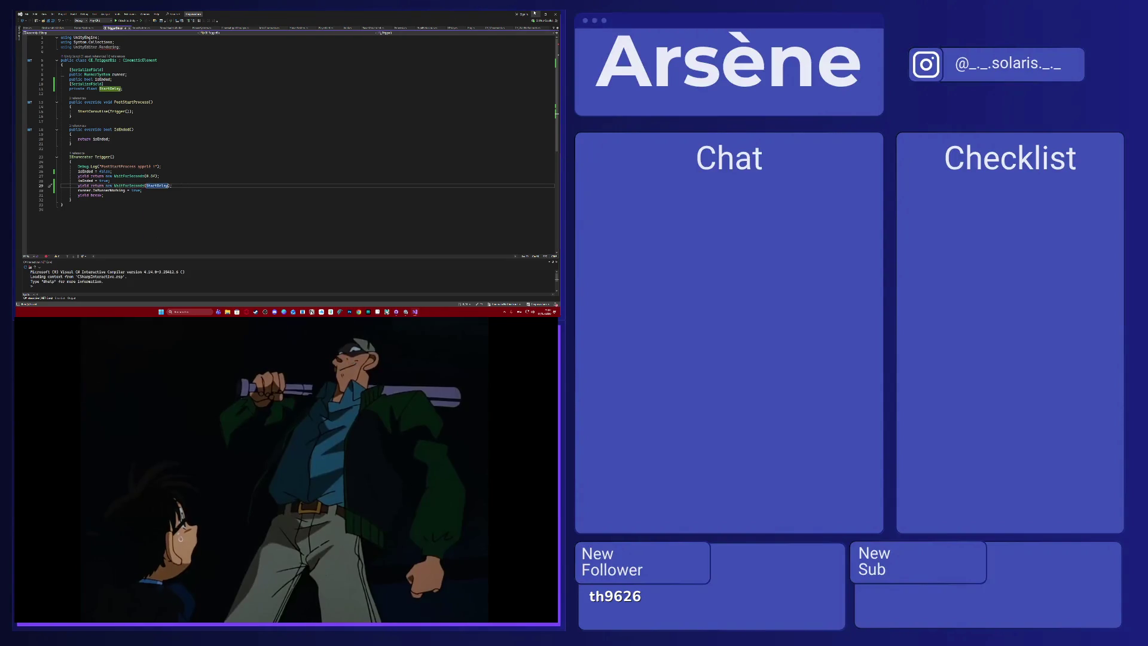
pyautogui.hotkey('alt', 'Tab')
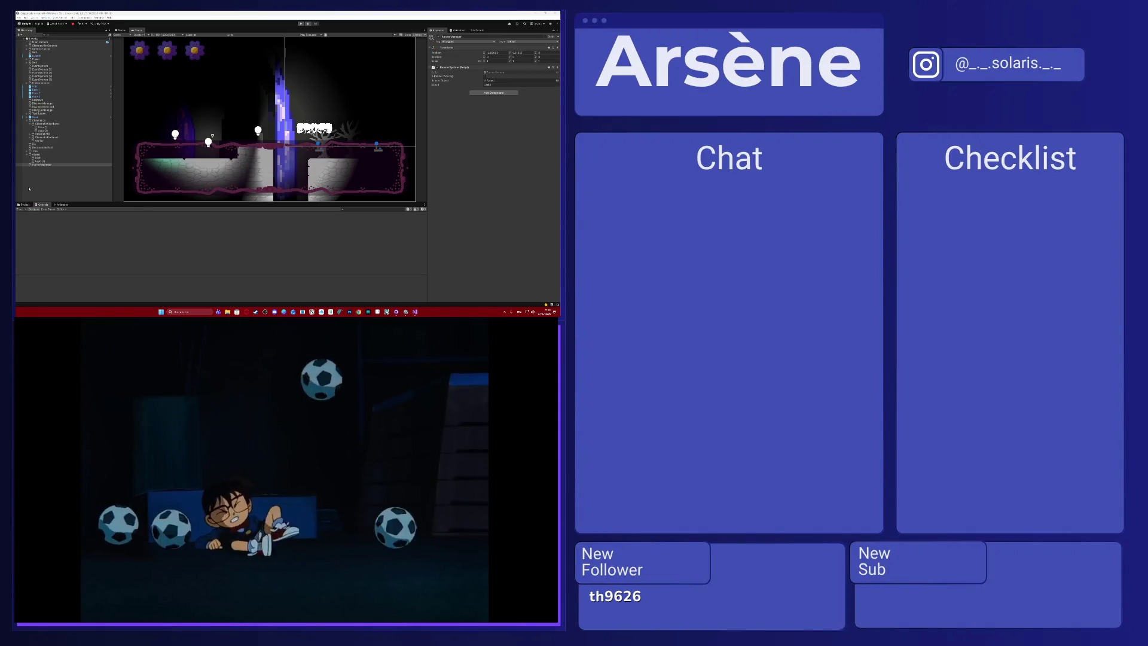
# Run the scene in play mode, select KameraManager, and edit its Speed field in the Inspector.
pyautogui.click(51, 131)
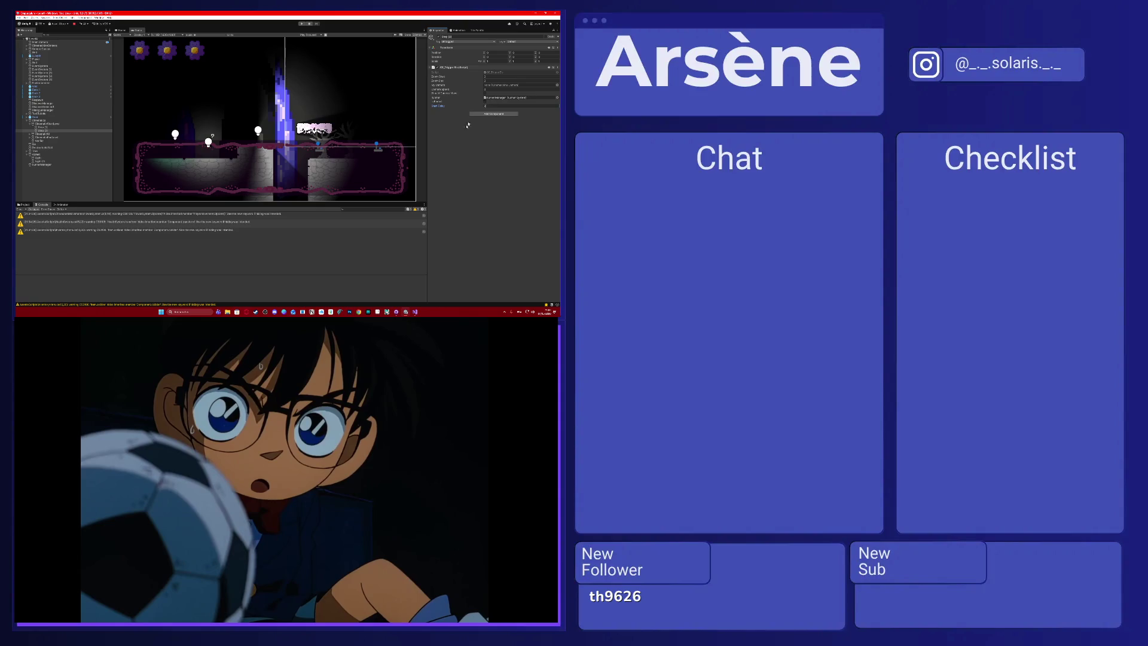
pyautogui.click(302, 23)
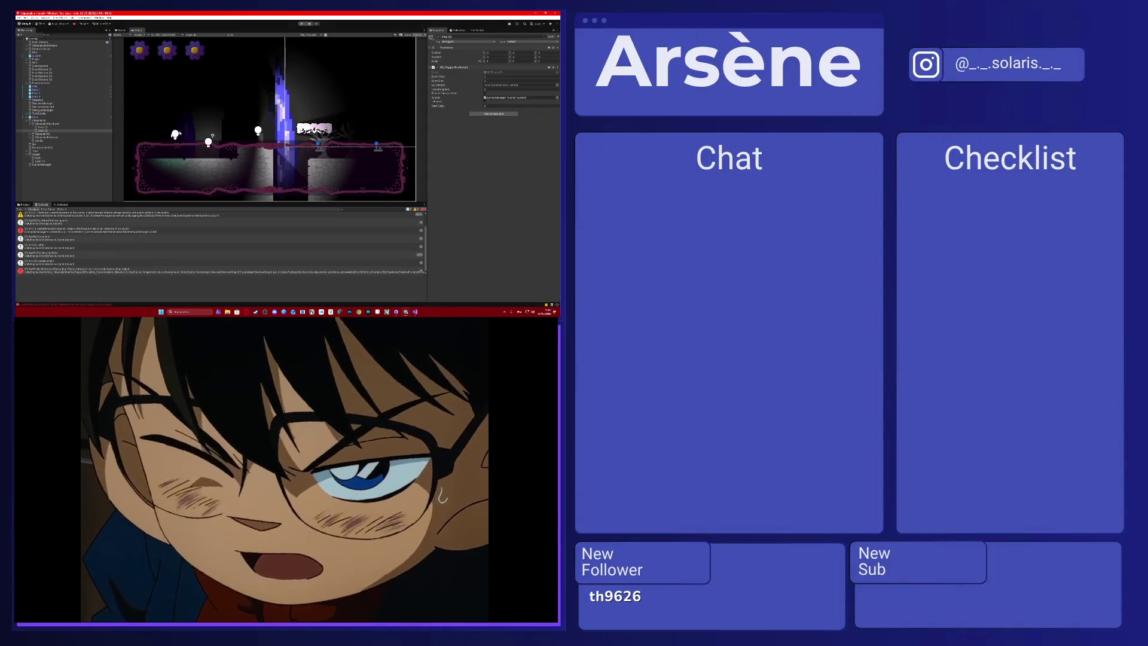
pyautogui.click(82, 164)
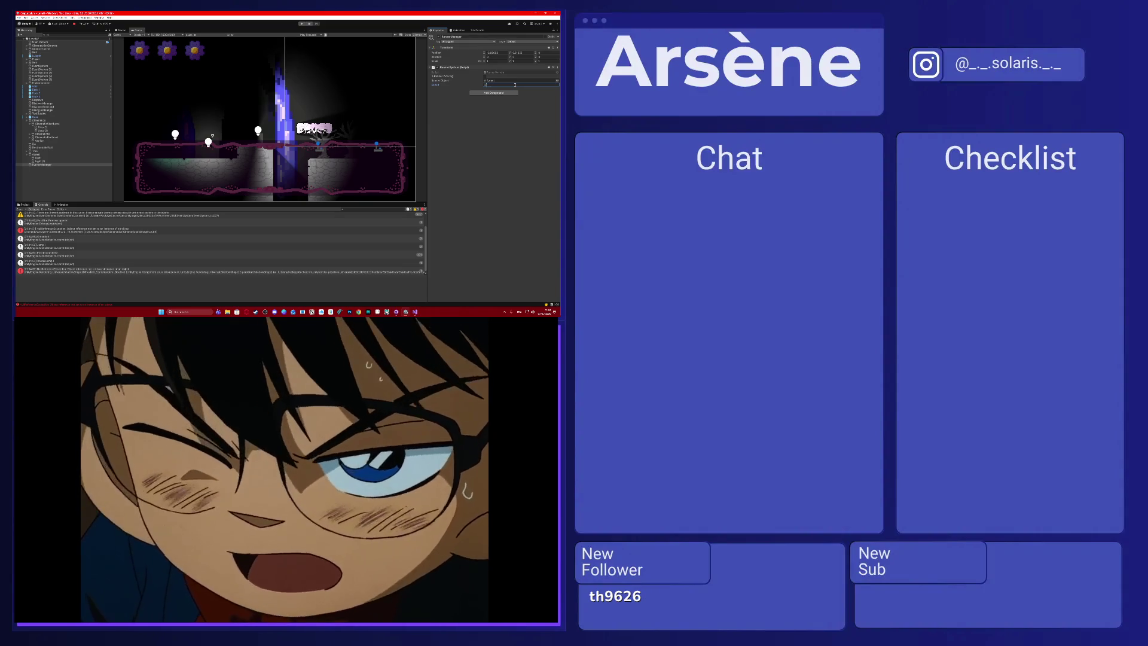
pyautogui.click(300, 24)
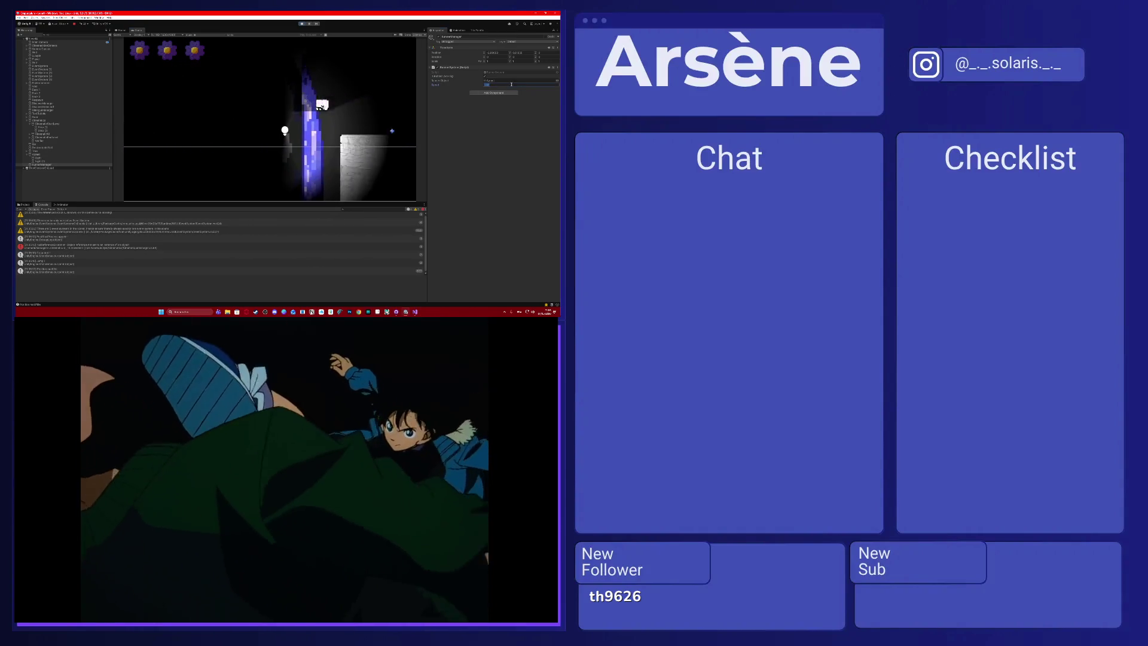
pyautogui.click(508, 84)
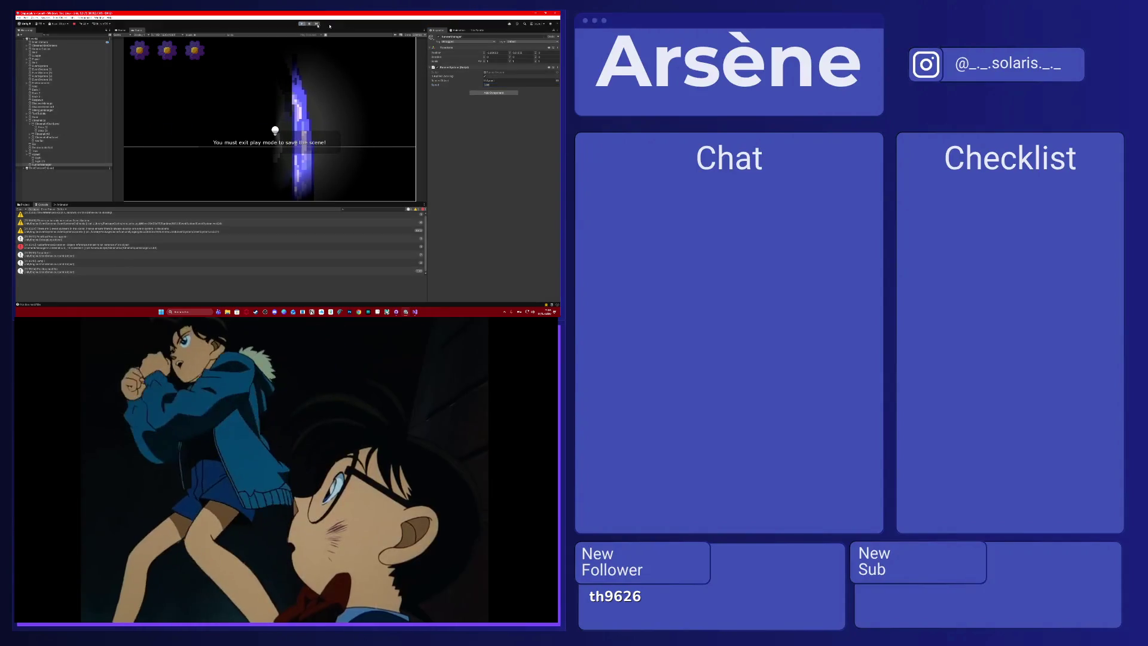
# Enter 00 in the Speed value and test-run the scene, moving the player right.
pyautogui.hotkey('ctrl', 's')
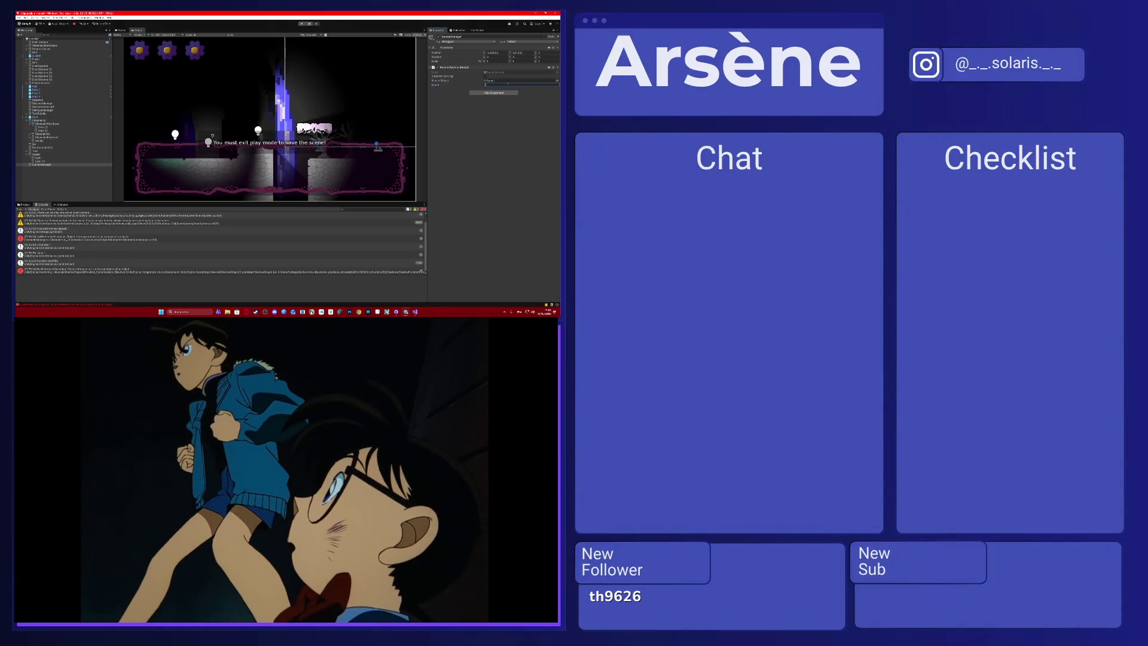
pyautogui.write('0')
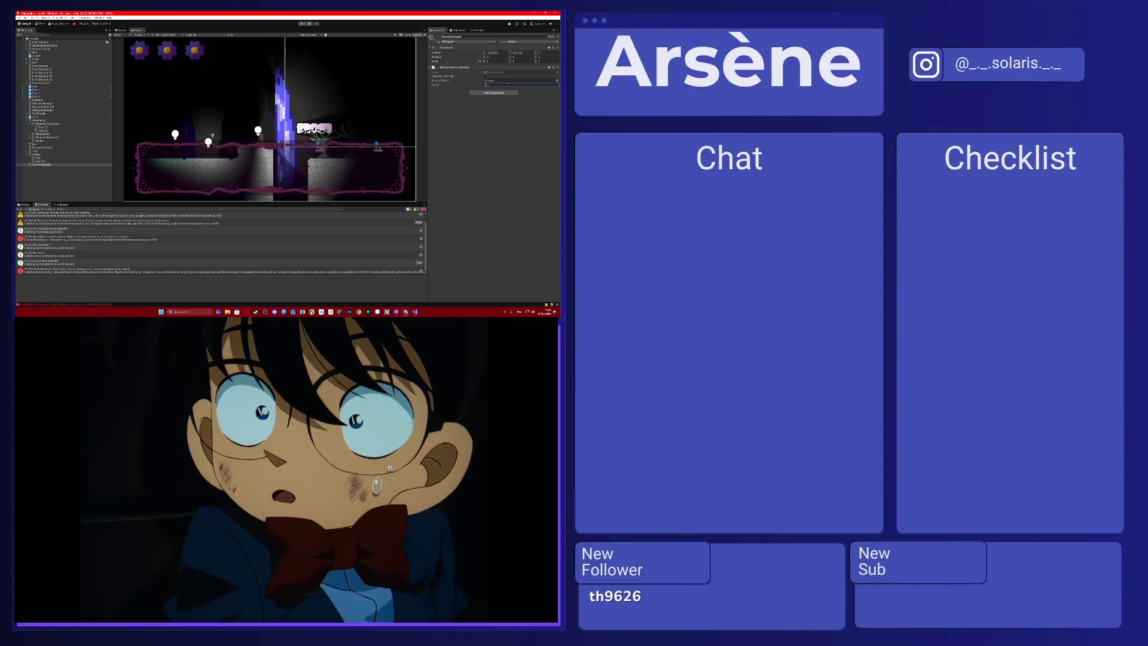
pyautogui.write('0')
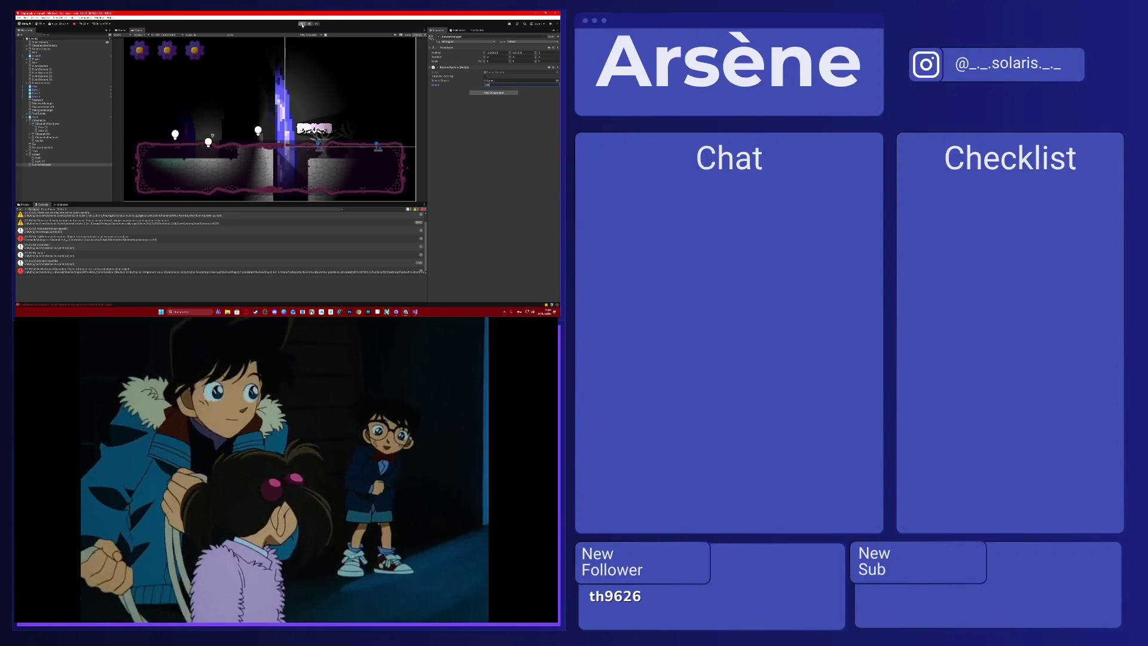
pyautogui.hotkey('ctrl', 'p')
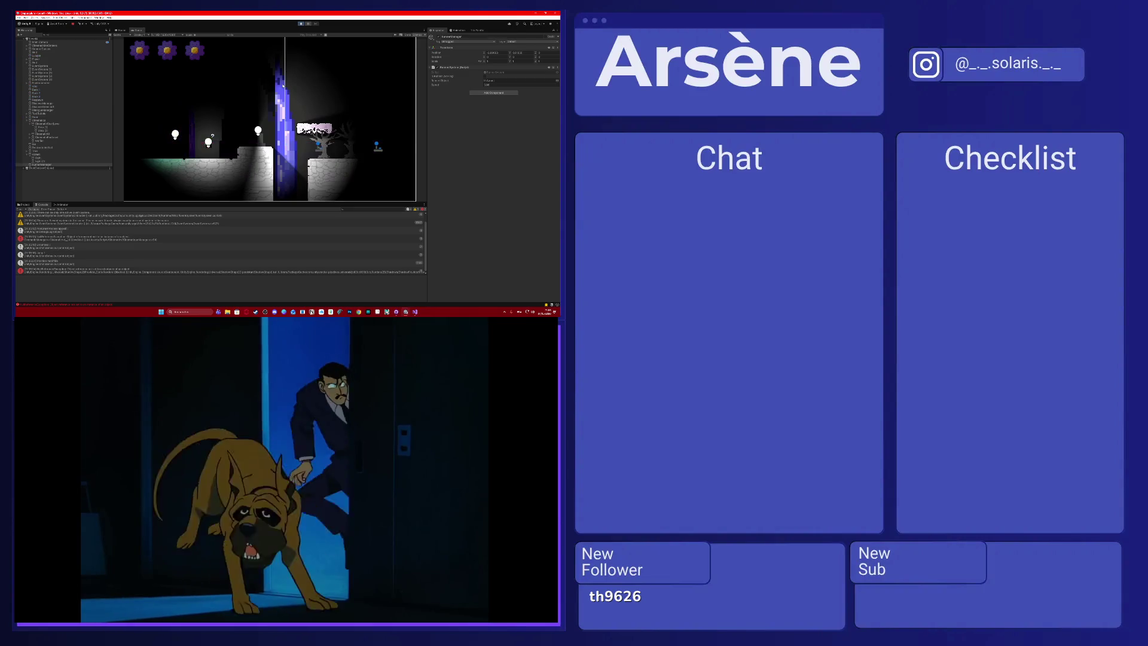
pyautogui.press('d')
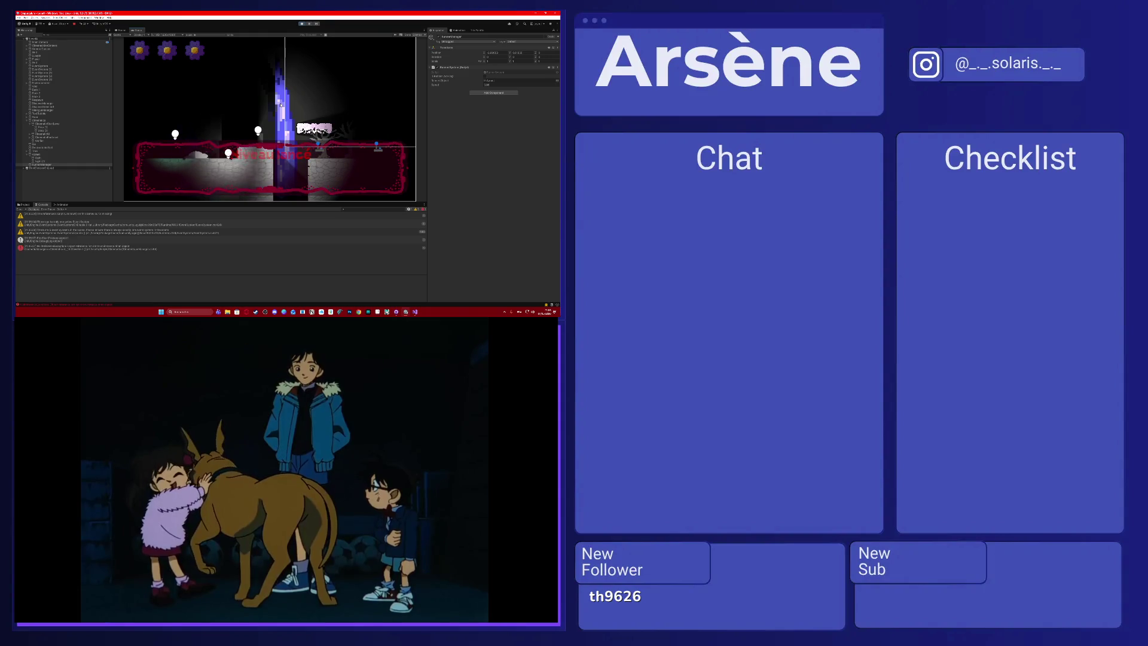
pyautogui.press('d')
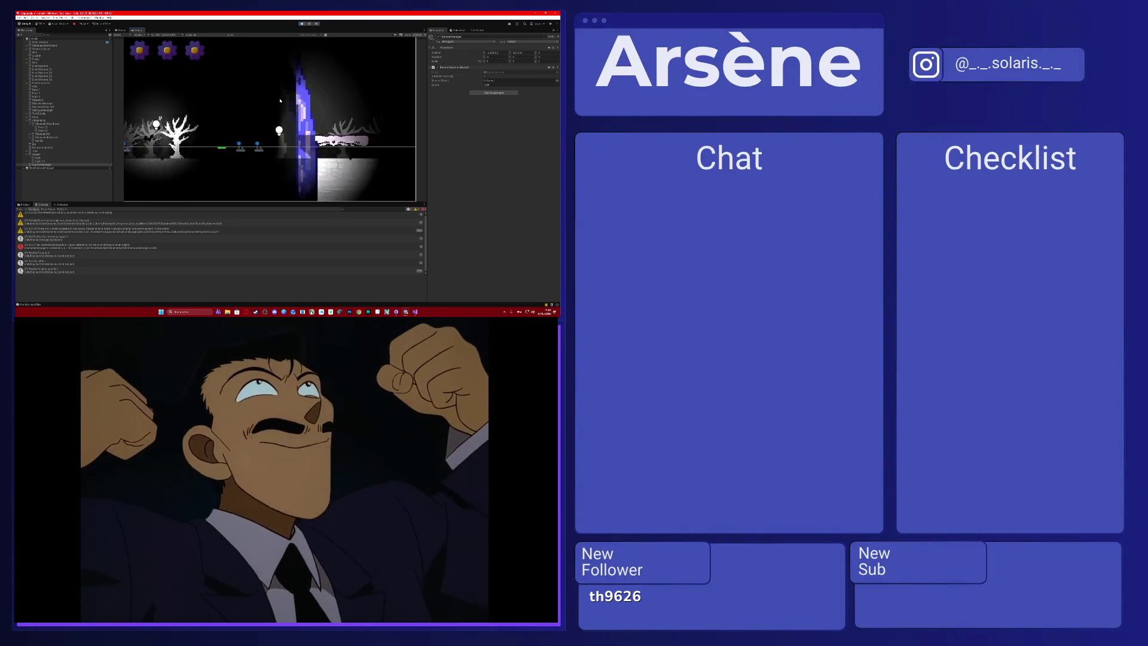
pyautogui.click(309, 25)
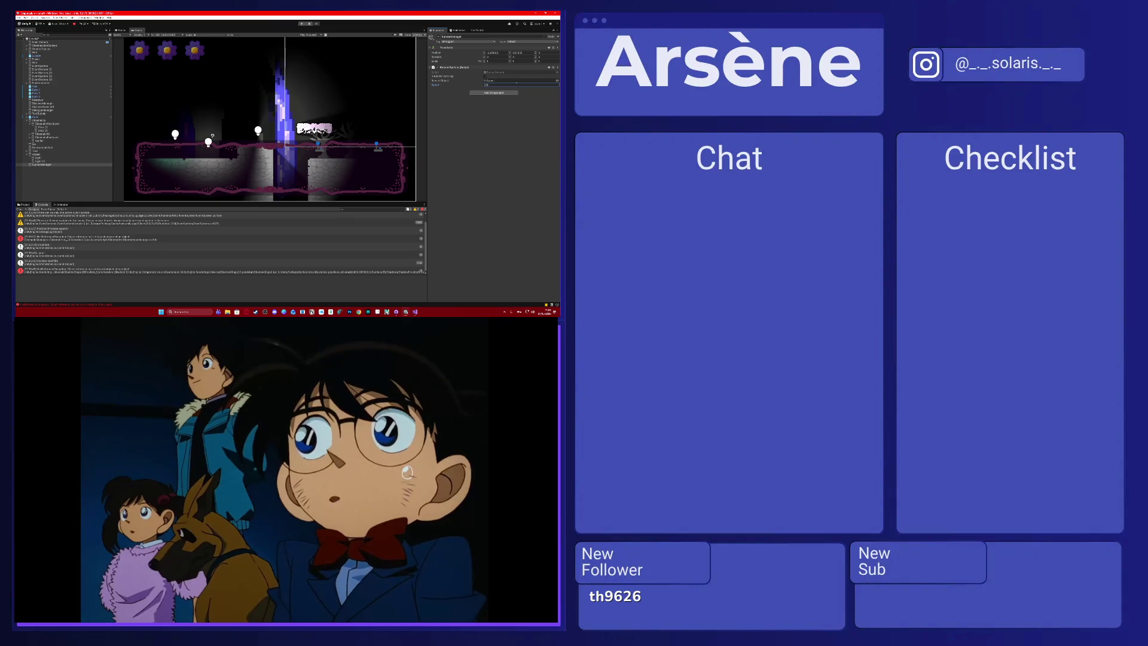
pyautogui.click(303, 24)
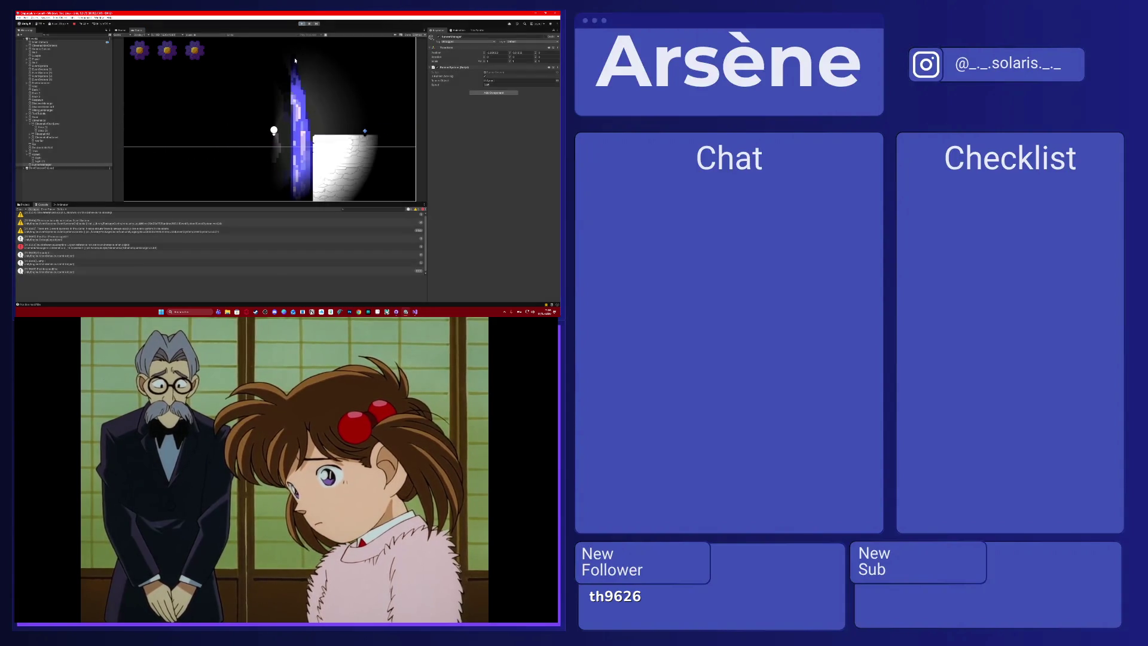
# Test-run the level, running and jumping the player left and right, then stop and return to the Scene view.
pyautogui.click(301, 24)
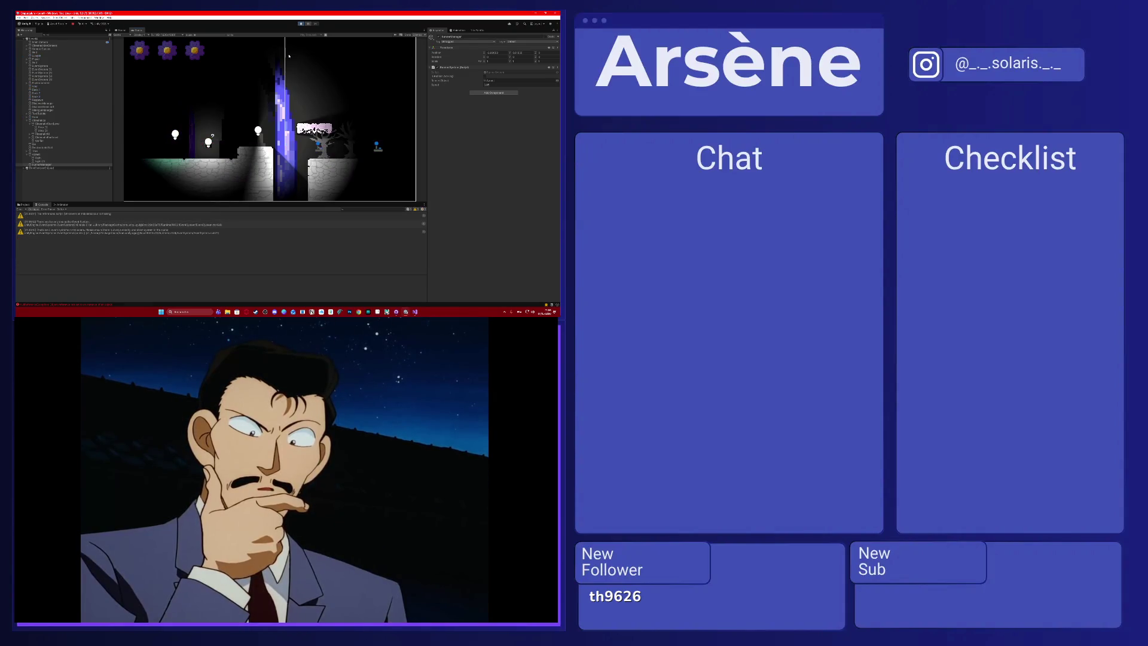
pyautogui.press('d')
pyautogui.press('space')
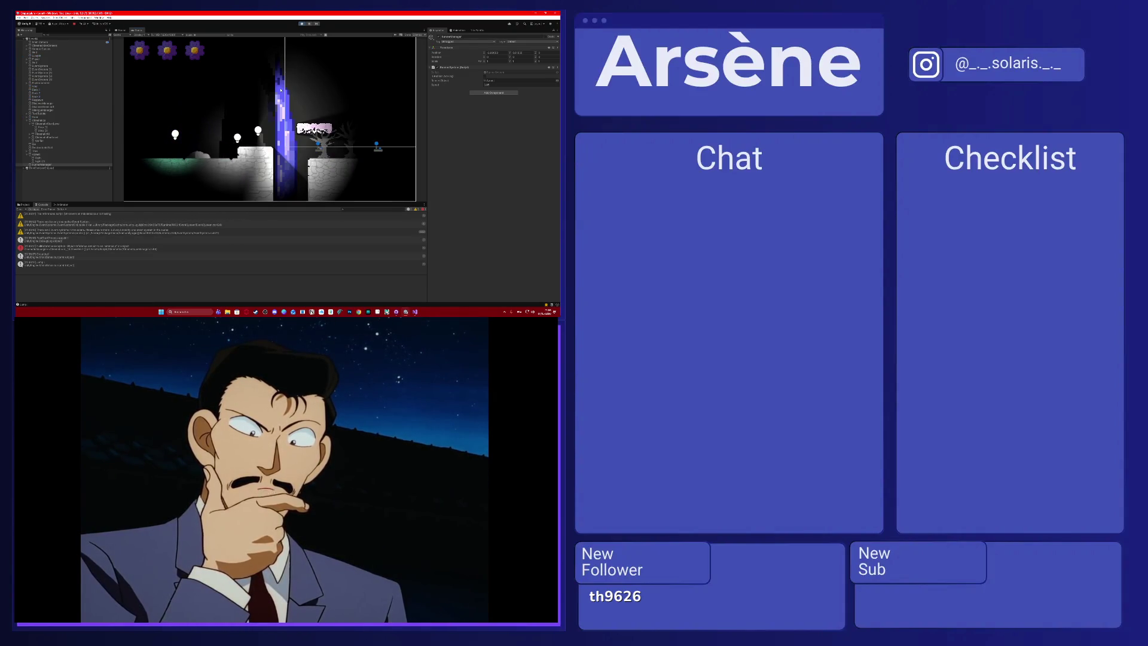
pyautogui.press('a')
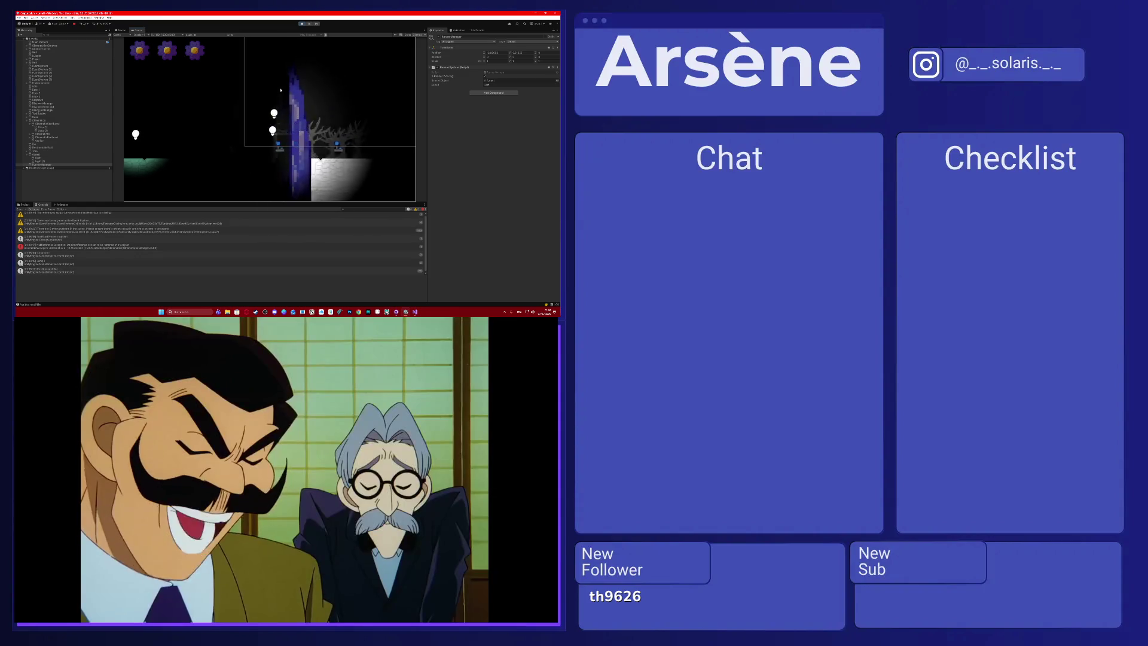
pyautogui.press('a')
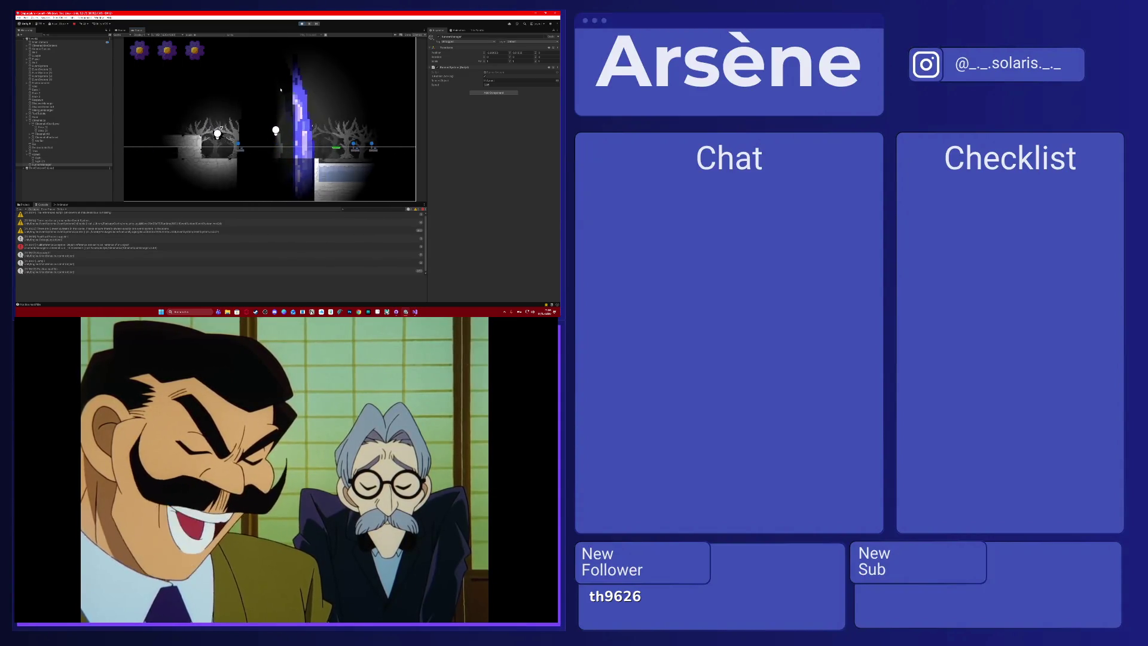
pyautogui.press('d')
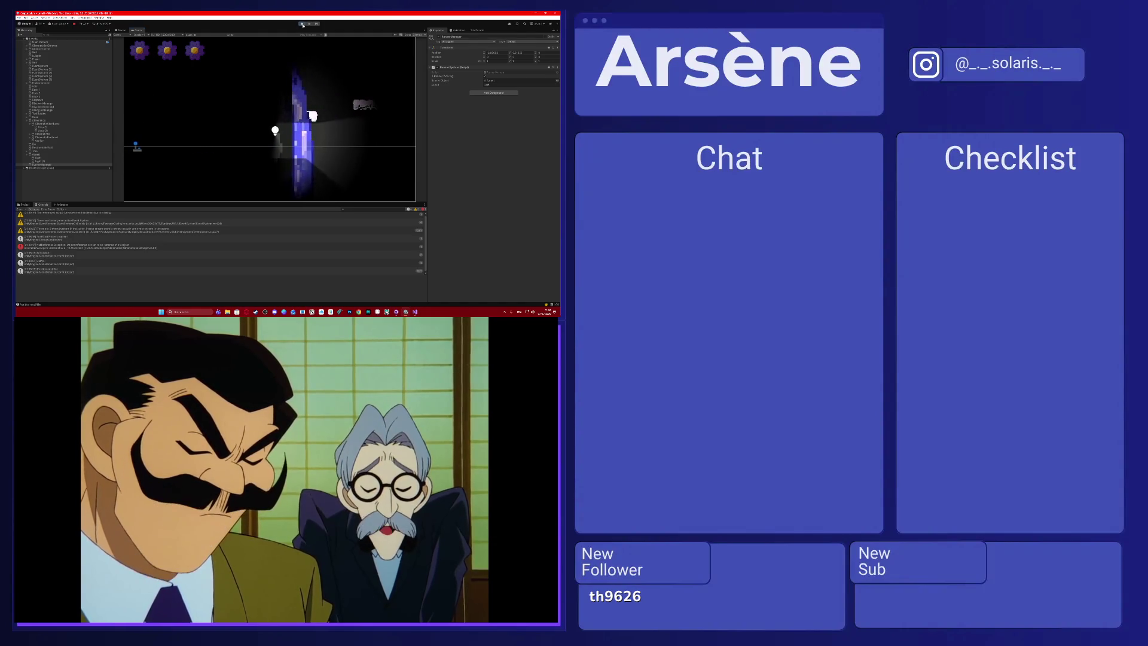
pyautogui.hotkey('ctrl', 'p')
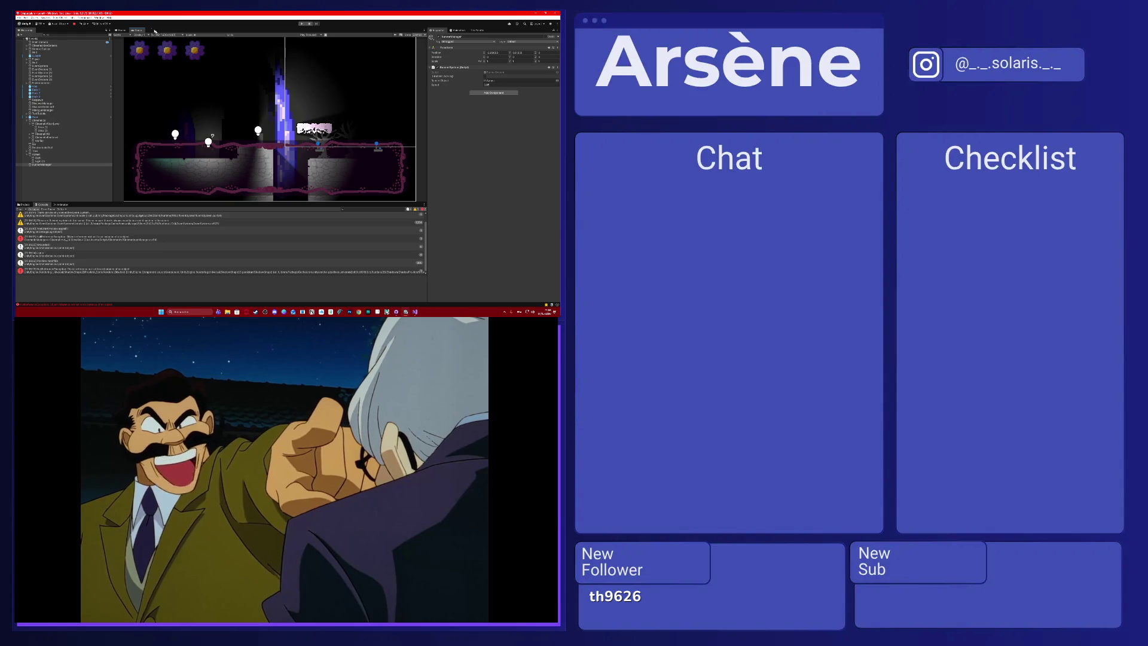
pyautogui.click(123, 31)
pyautogui.scroll(4, 280, 122)
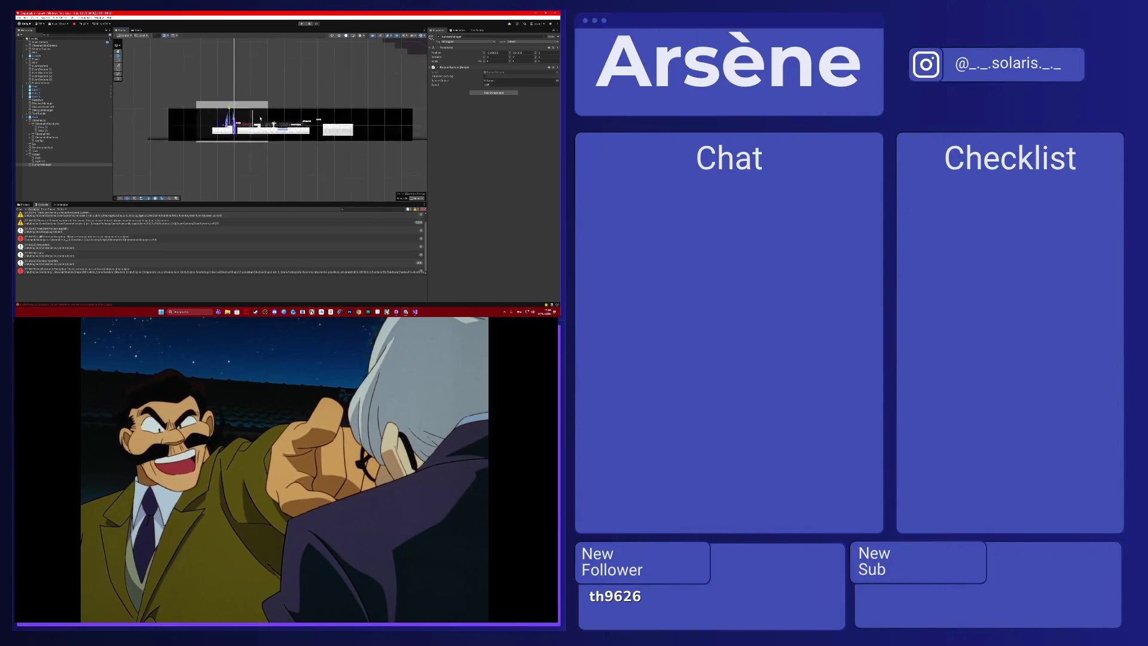
# Zoom the Scene view, select DestructibleWall in the Hierarchy, and show the Project panel.
pyautogui.scroll(5, 281, 122)
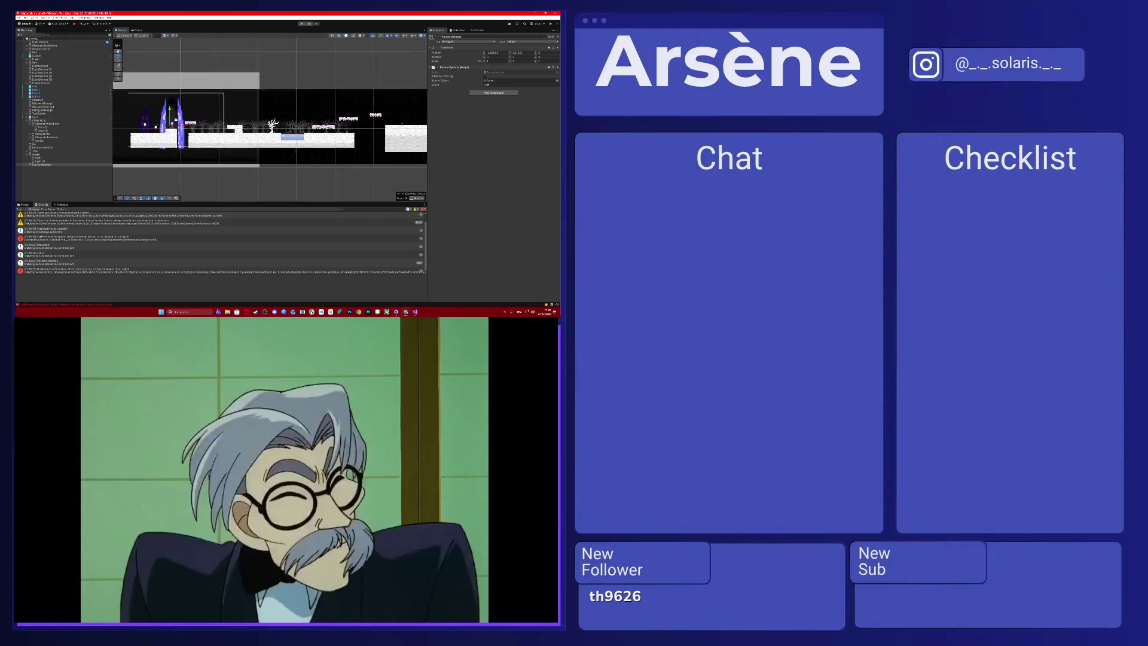
pyautogui.scroll(5, 280, 122)
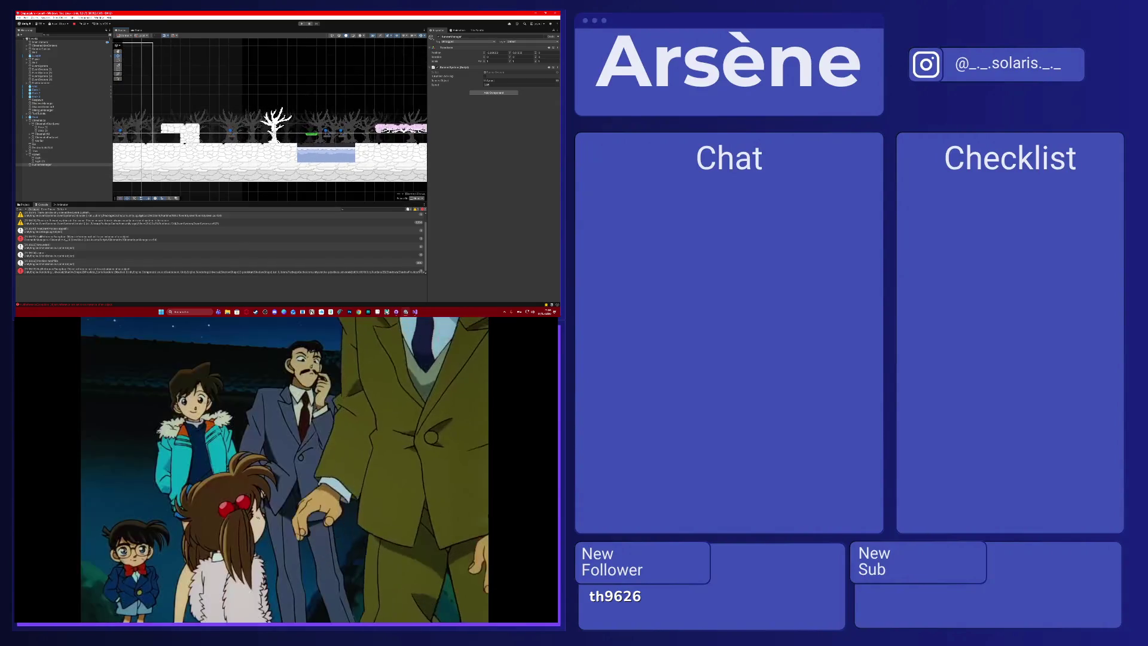
pyautogui.click(39, 127)
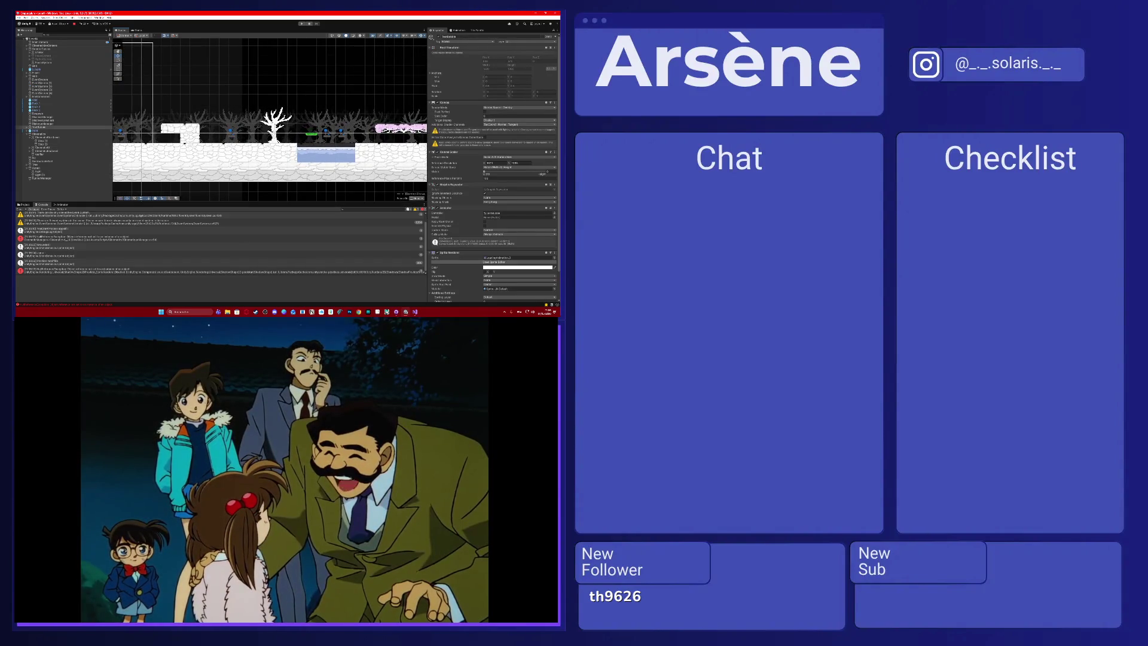
pyautogui.click(43, 161)
pyautogui.click(24, 204)
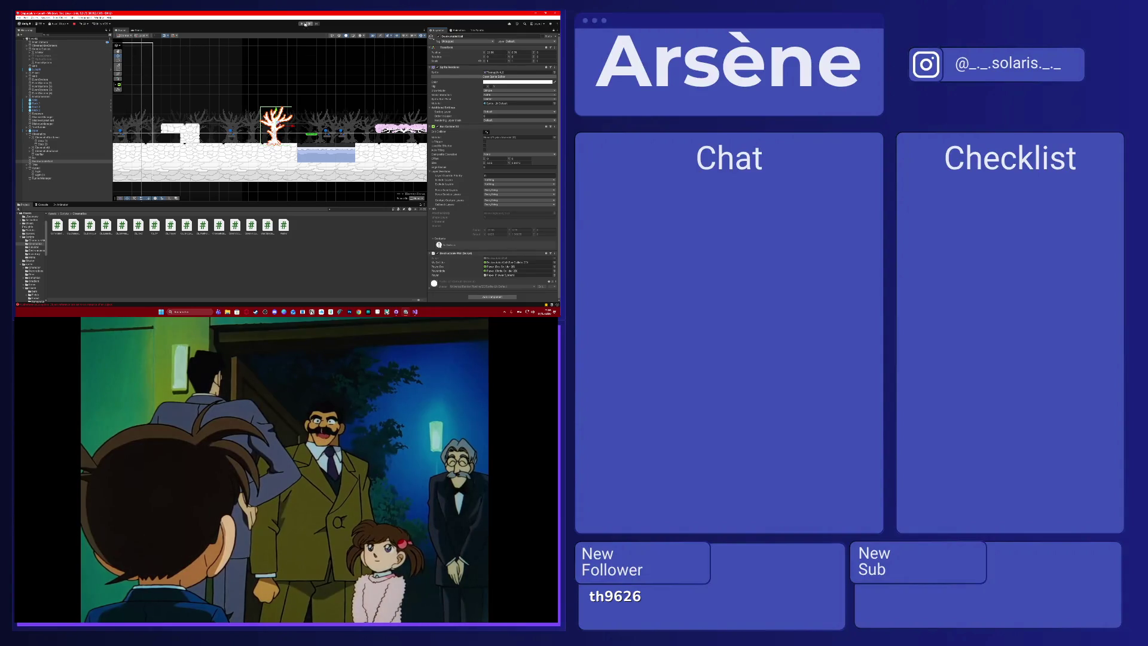
# Enter play mode, zoom on the tree, and drag its Box Collider 2D right edge toward the trunk.
pyautogui.click(306, 24)
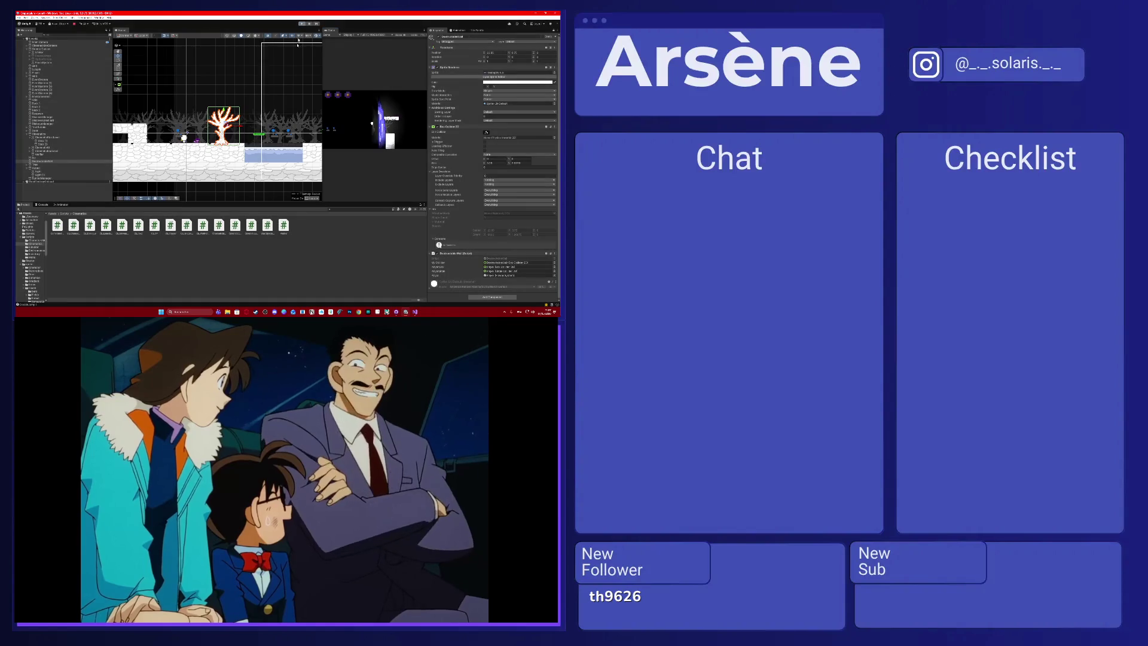
pyautogui.scroll(5, 224, 135)
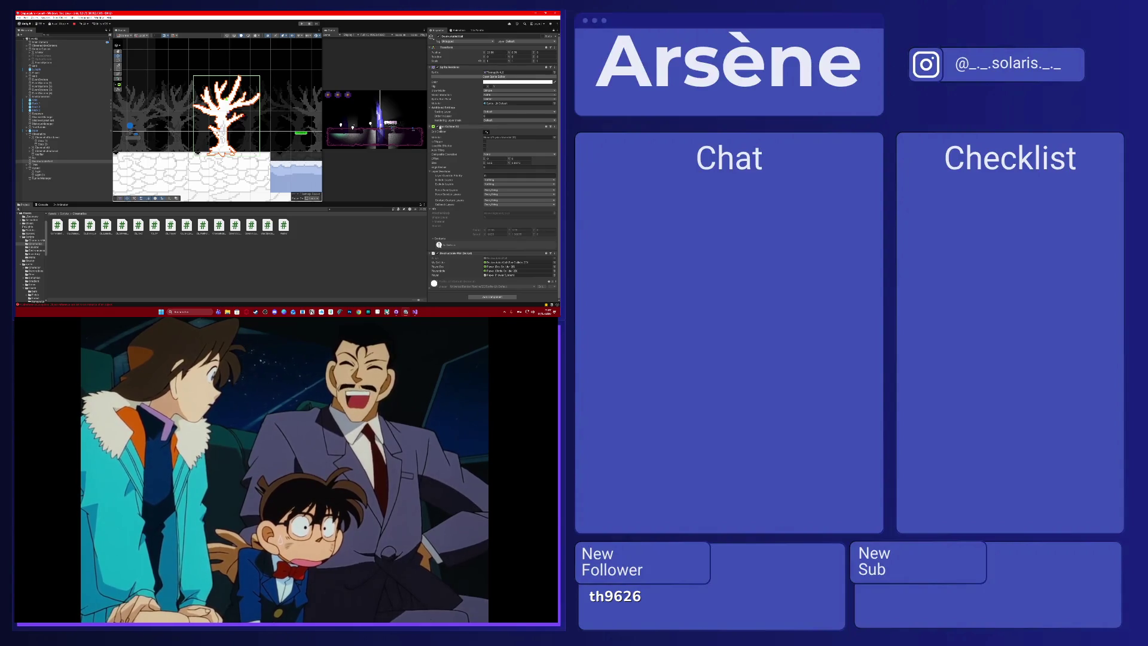
pyautogui.scroll(1, 235, 126)
pyautogui.moveTo(266, 112)
pyautogui.mouseDown()
pyautogui.moveTo(192, 116)
pyautogui.moveTo(213, 123)
pyautogui.mouseUp()
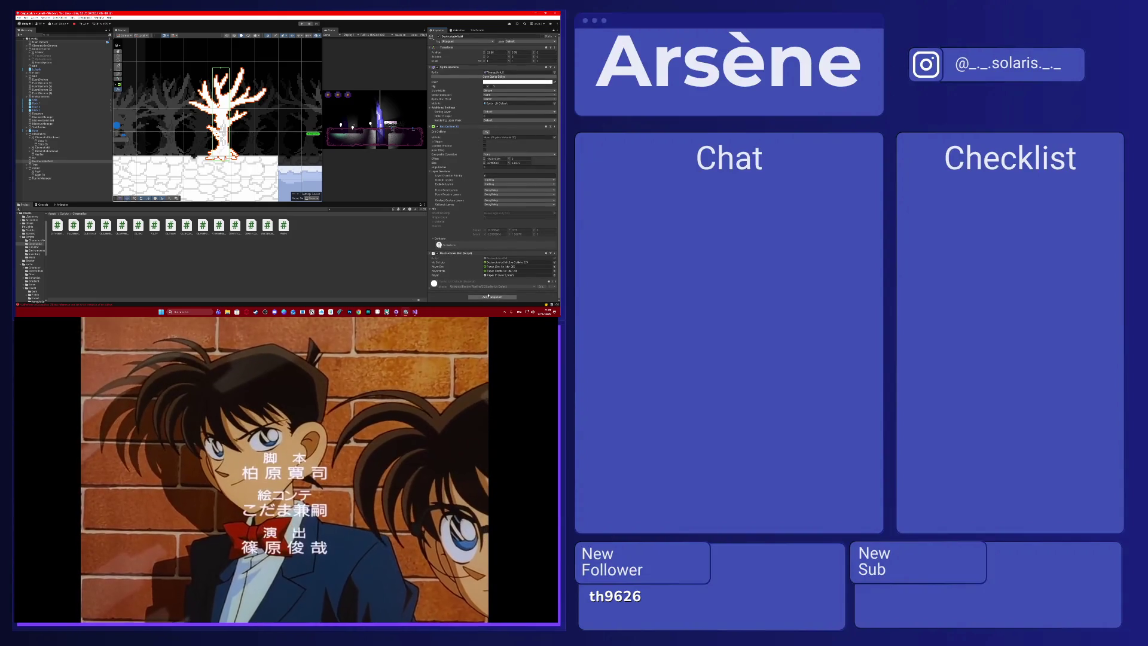
# Add a second Box Collider 2D to the tree, tick Is Trigger, and extend its left edge.
pyautogui.click(497, 296)
pyautogui.press('BackSpace')
pyautogui.press('BackSpace')
pyautogui.write('box')
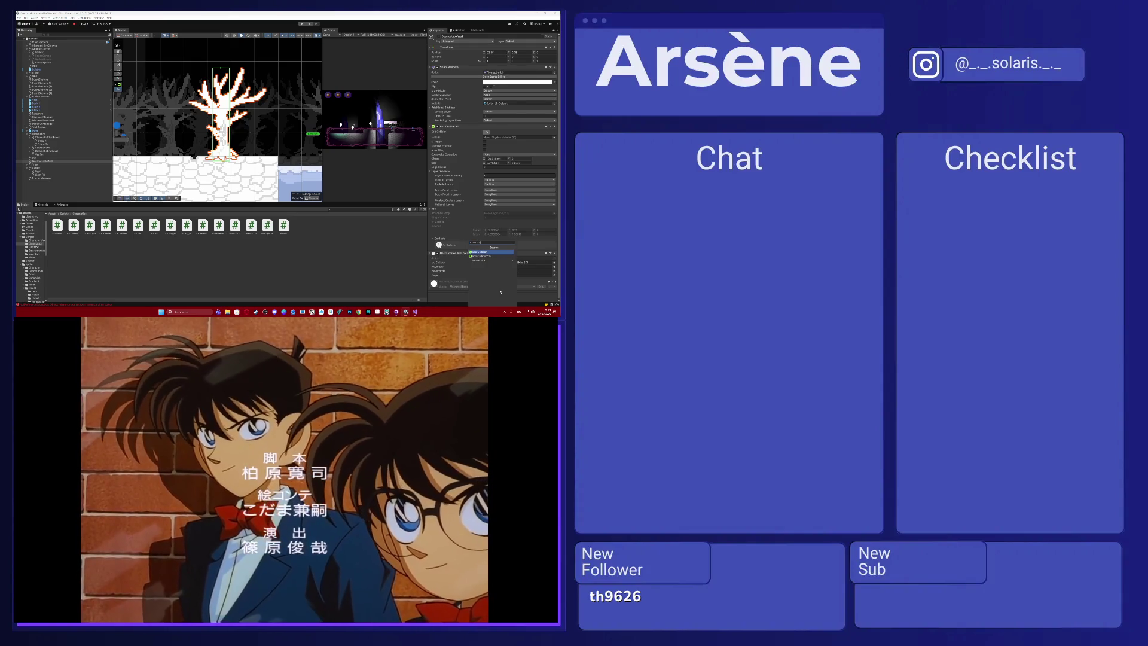
pyautogui.click(481, 255)
pyautogui.scroll(-2, 479, 237)
pyautogui.scroll(-2, 478, 227)
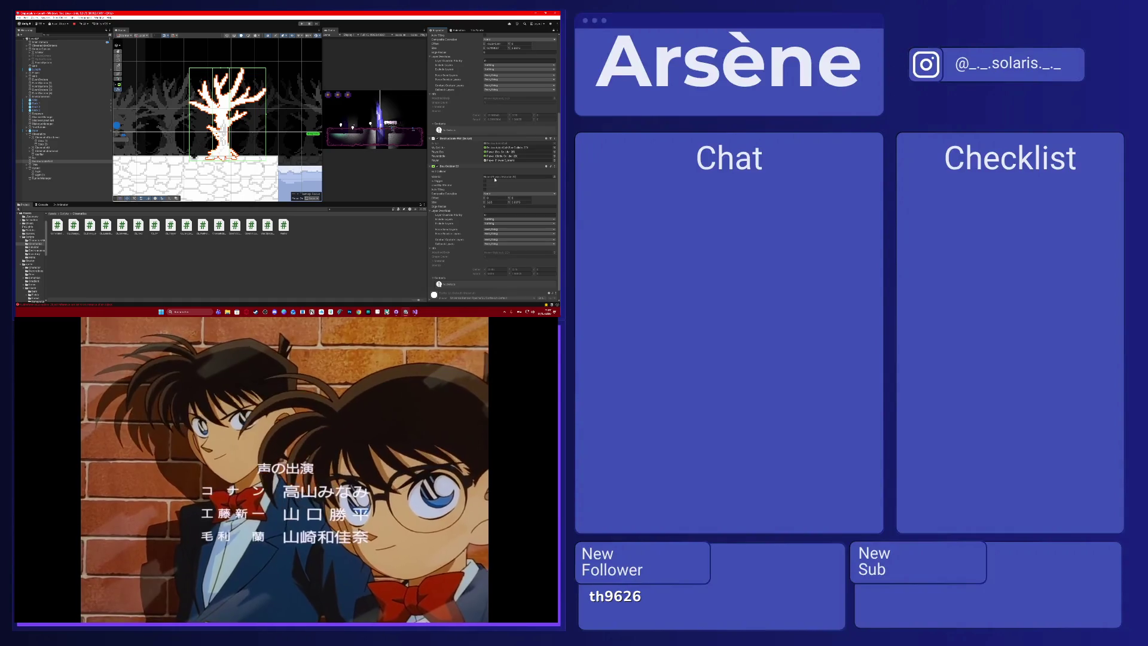
pyautogui.click(484, 181)
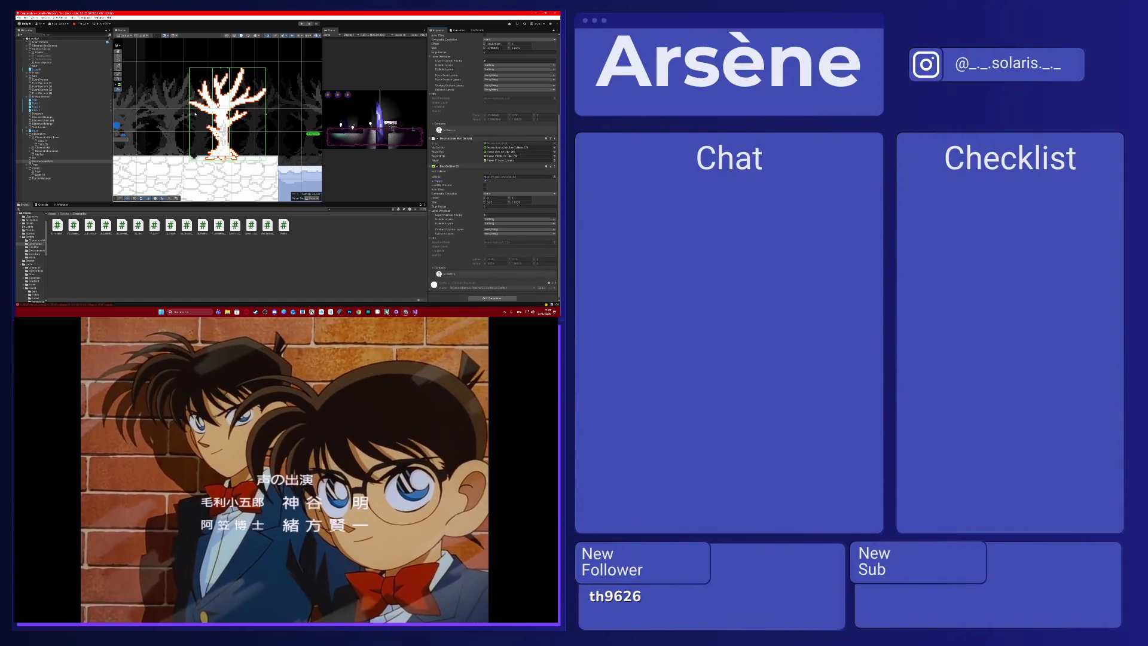
pyautogui.moveTo(191, 117); pyautogui.dragTo(188, 117)
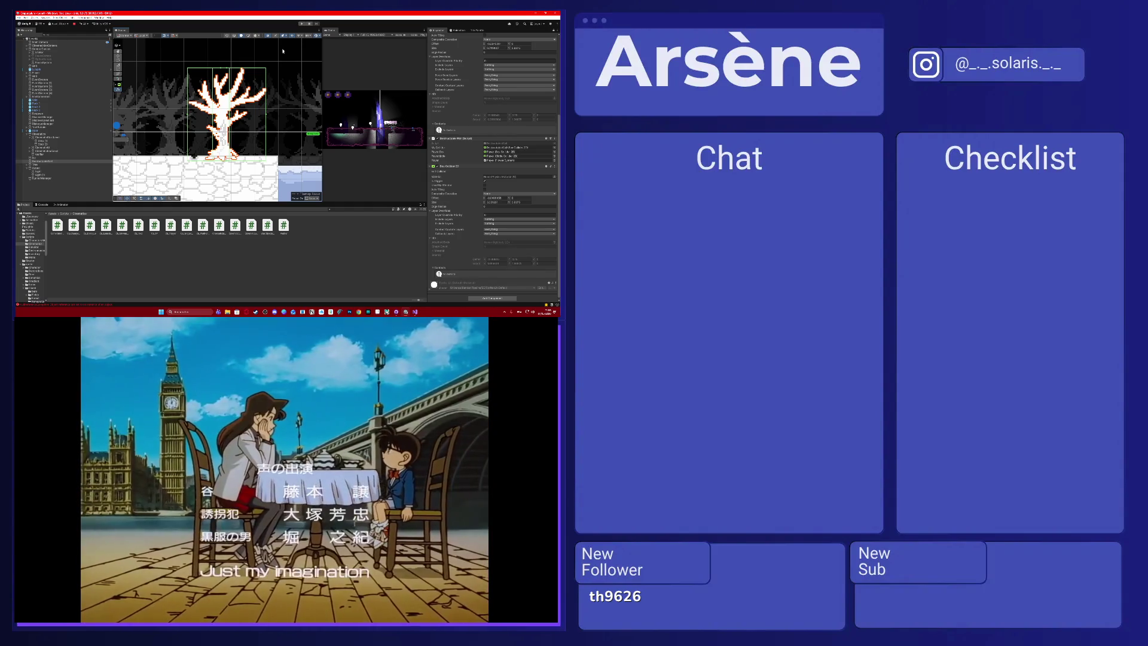
# Start a test run of the level.
pyautogui.click(301, 23)
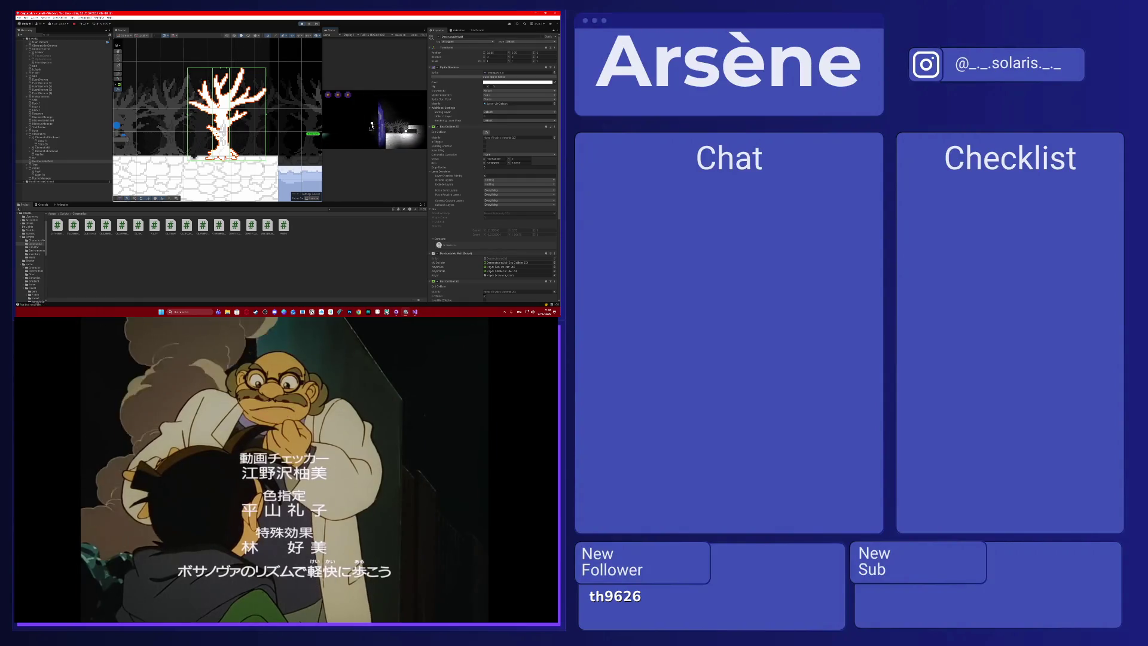
pyautogui.scroll(-2, 233, 126)
pyautogui.scroll(-4, 234, 125)
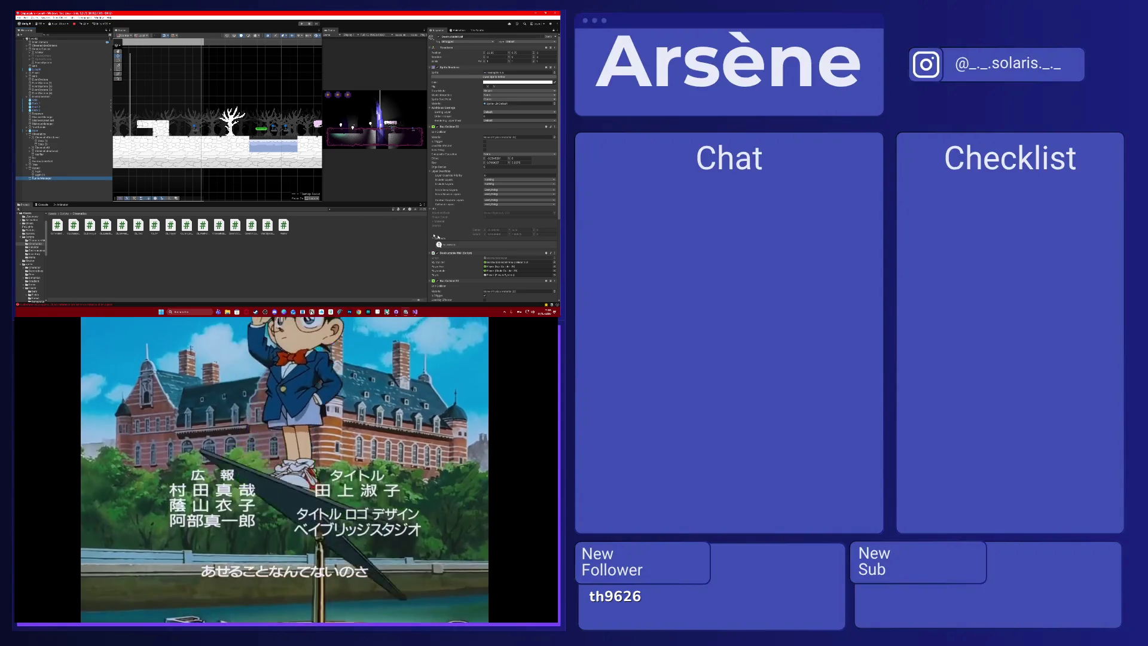
# Bring Visual Studio forward and show the RunnerSystem.cs script.
pyautogui.moveTo(415, 311)
pyautogui.click(415, 290)
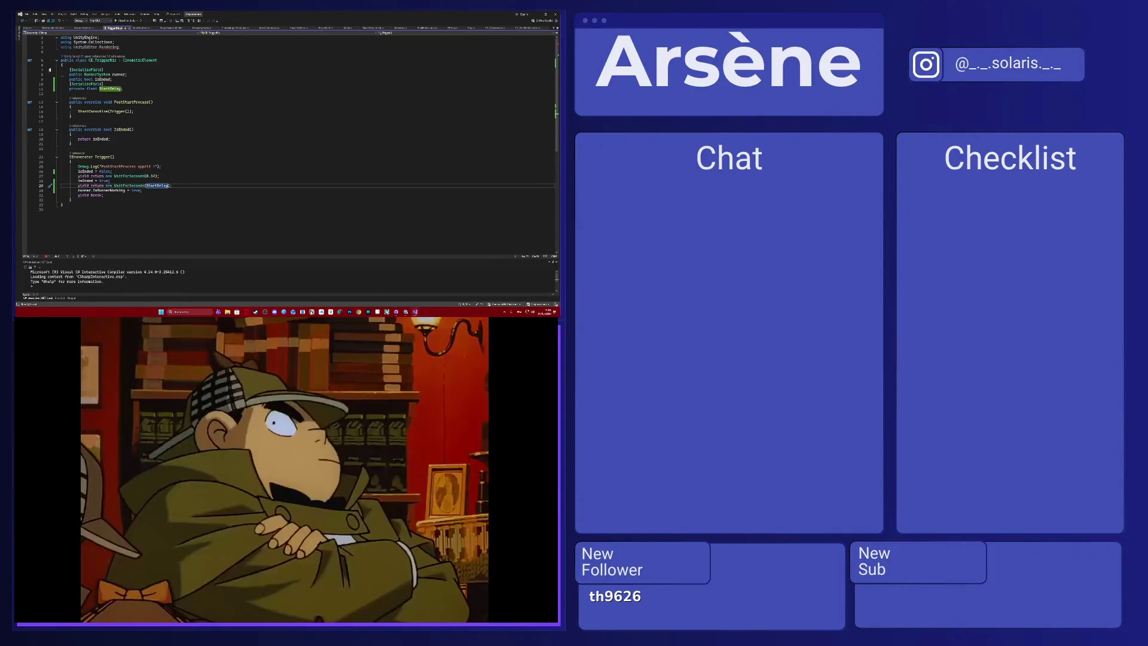
pyautogui.click(87, 28)
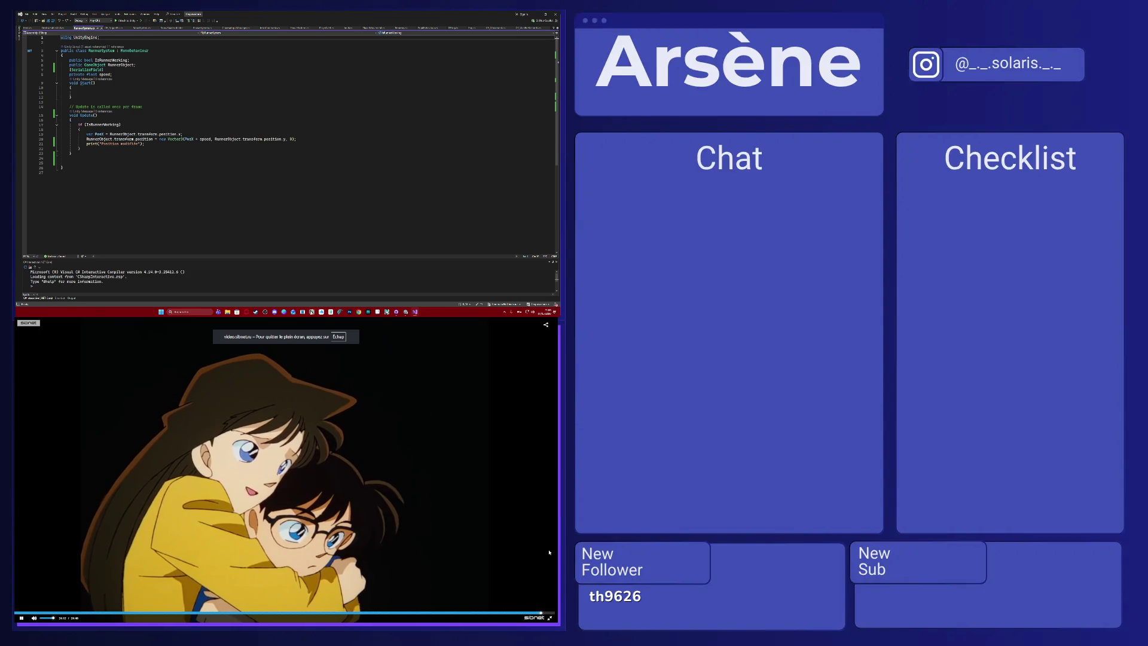
# Exit the side video's full screen, load the next episode, and close the browser window.
pyautogui.click(549, 619)
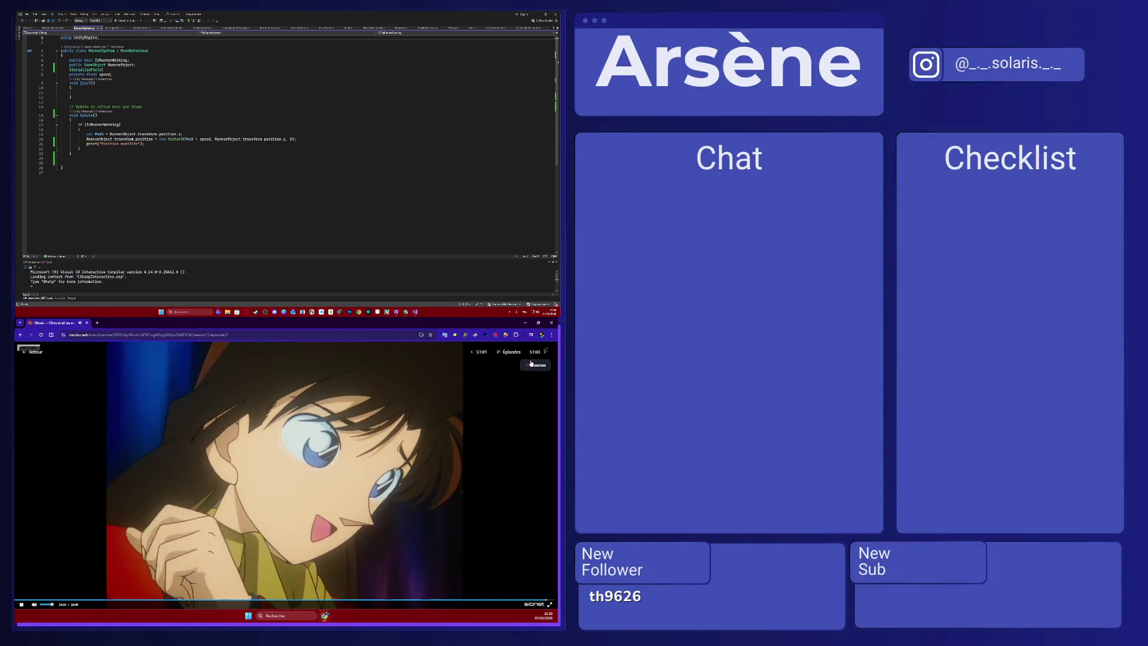
pyautogui.click(533, 354)
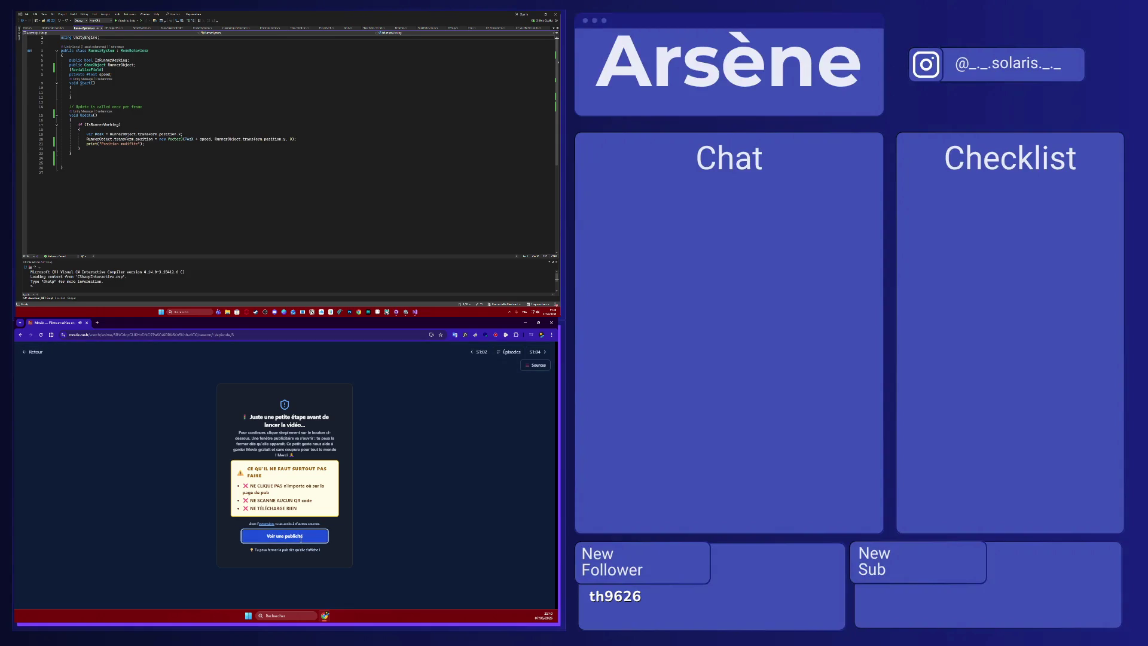
pyautogui.click(300, 536)
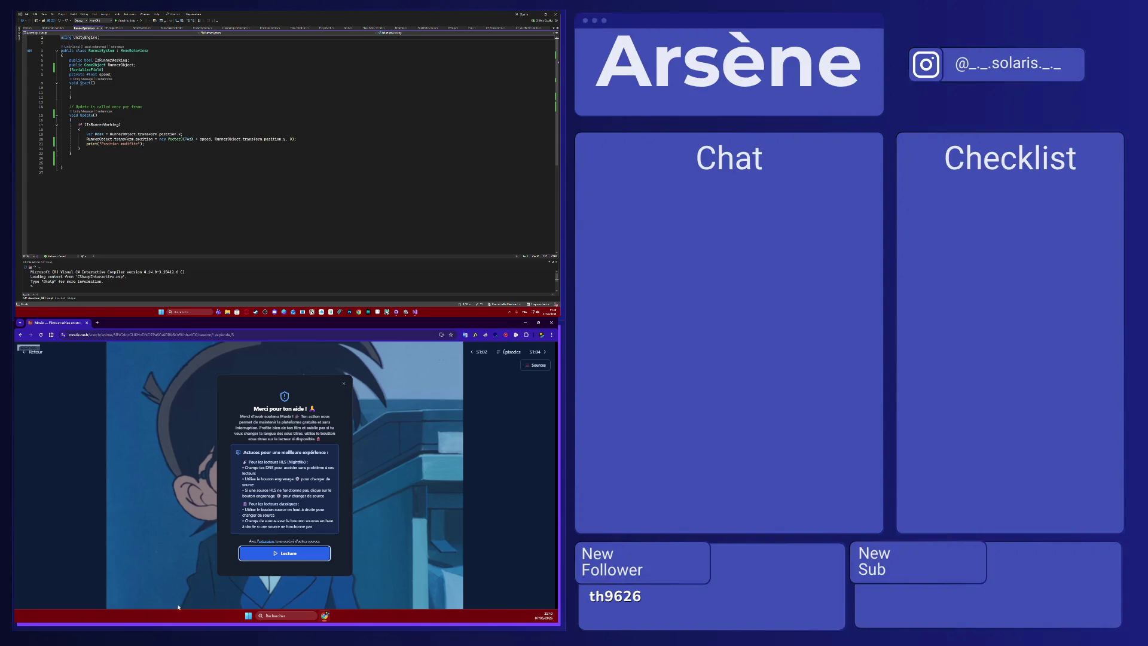
pyautogui.click(359, 311)
pyautogui.click(386, 78)
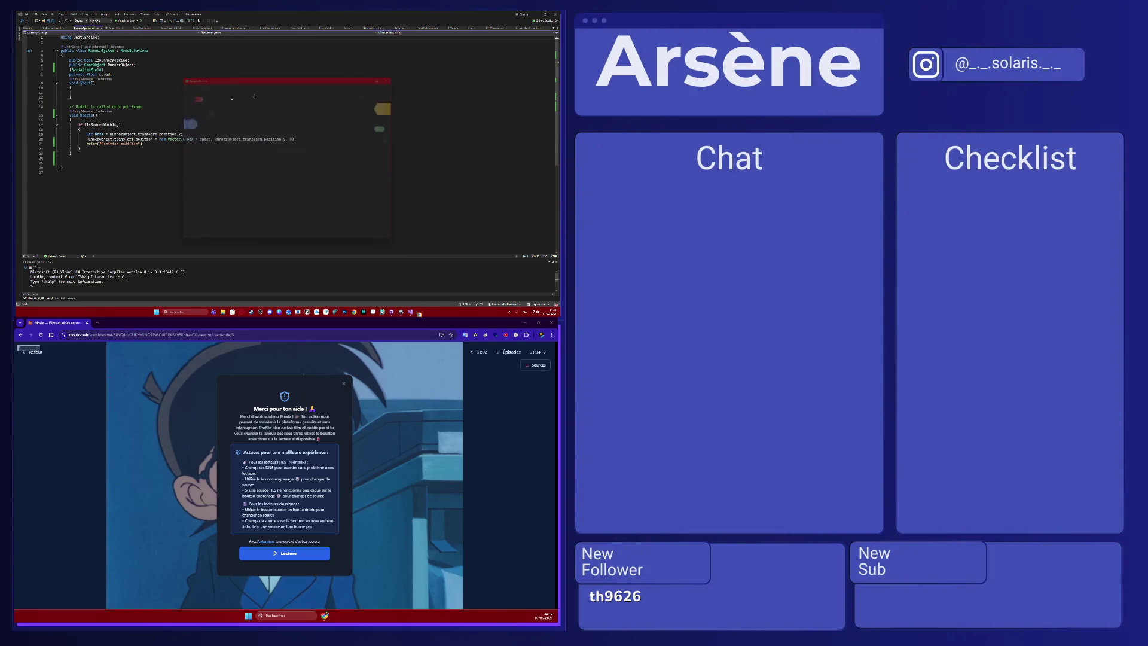
# Add print(Time.deltaTime) on a new line after line 22 in Update.
pyautogui.click(108, 150)
pyautogui.press('Return')
pyautogui.write('print(')
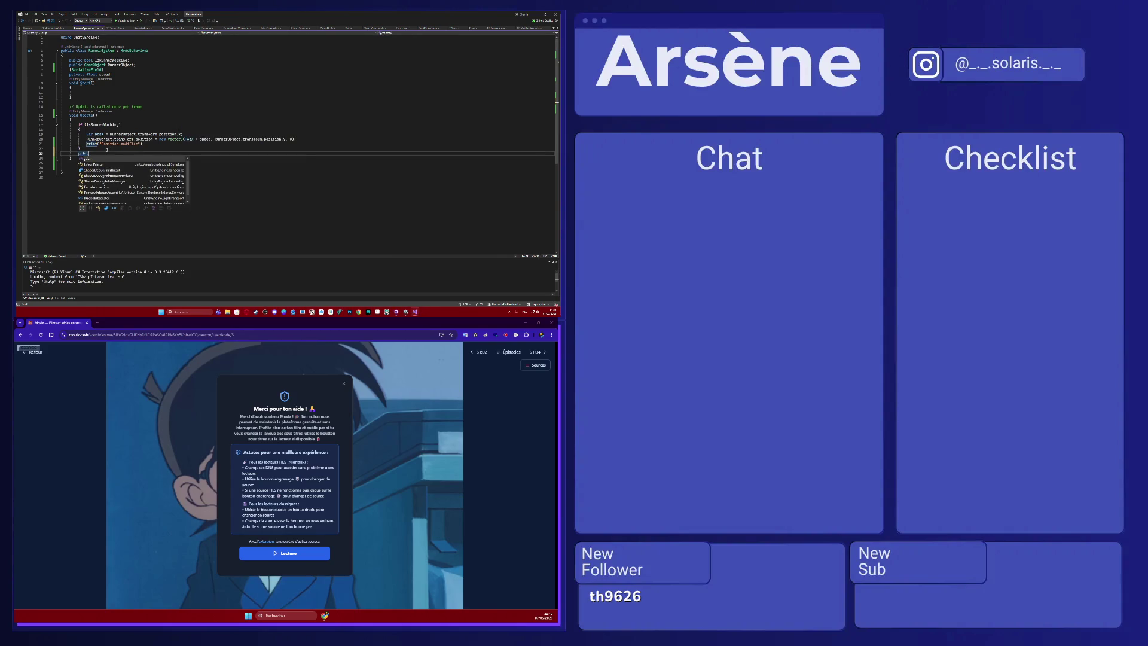
pyautogui.write('Time.de')
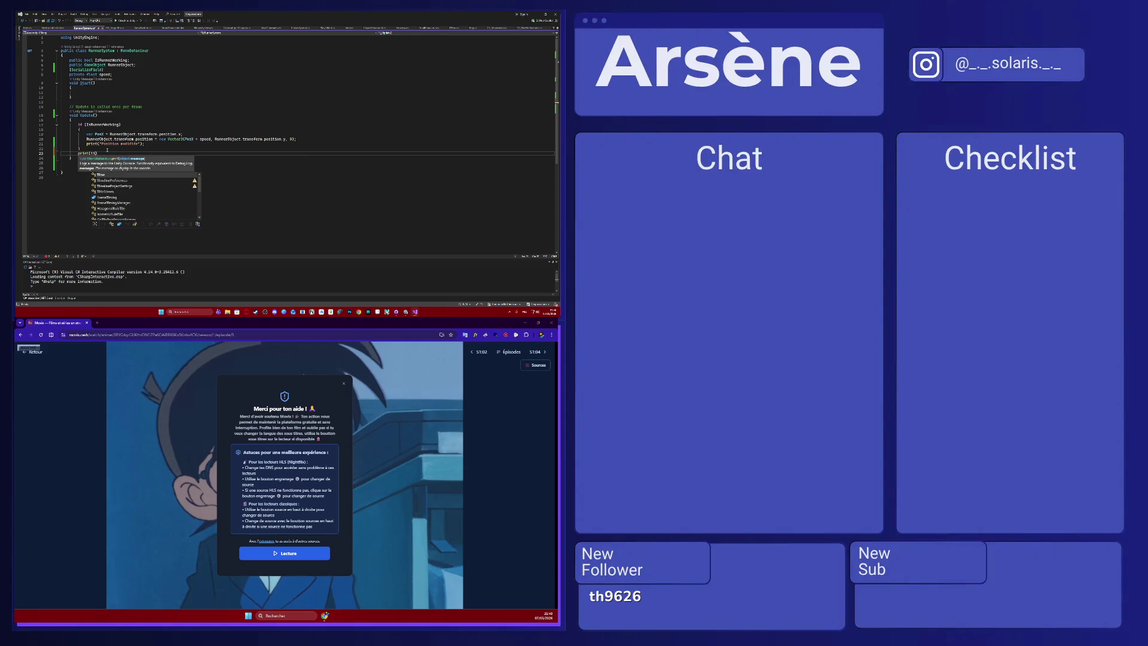
pyautogui.press('Tab')
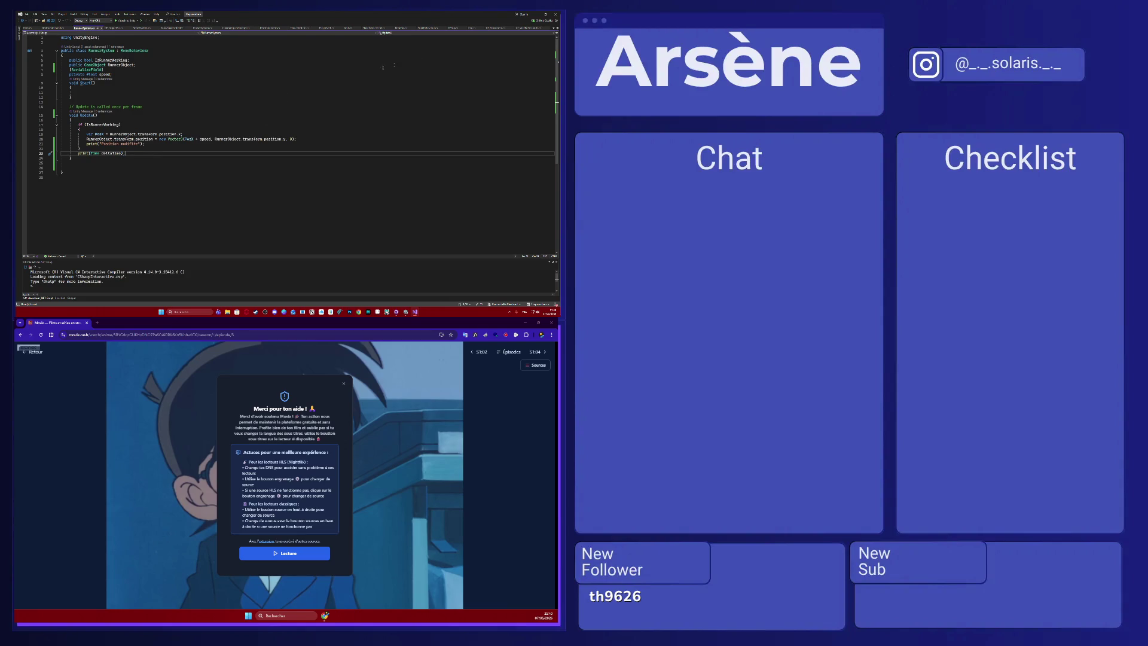
pyautogui.hotkey('alt', 'Tab')
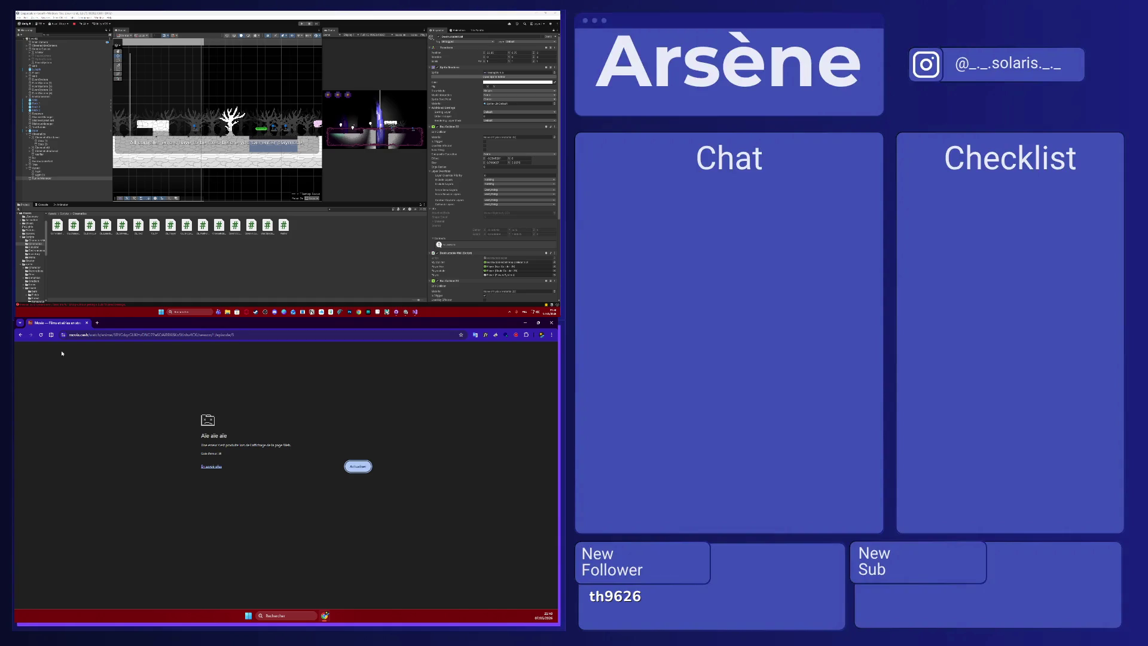
# Reload the video episode past its ad popup, then run the Unity scene.
pyautogui.click(40, 335)
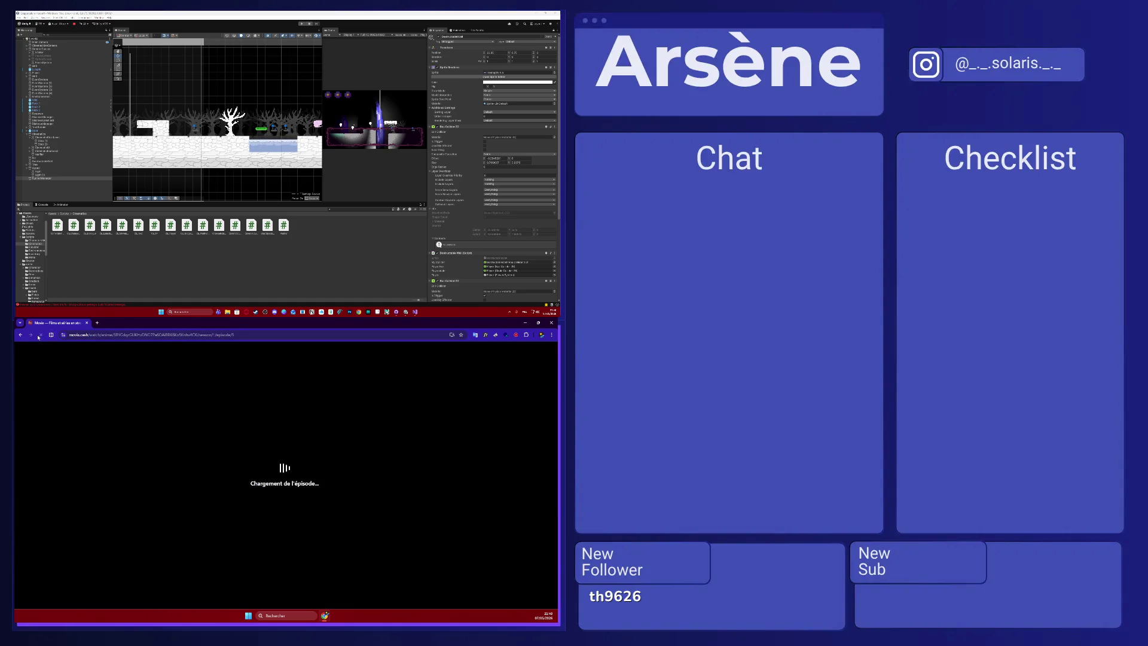
pyautogui.click(320, 538)
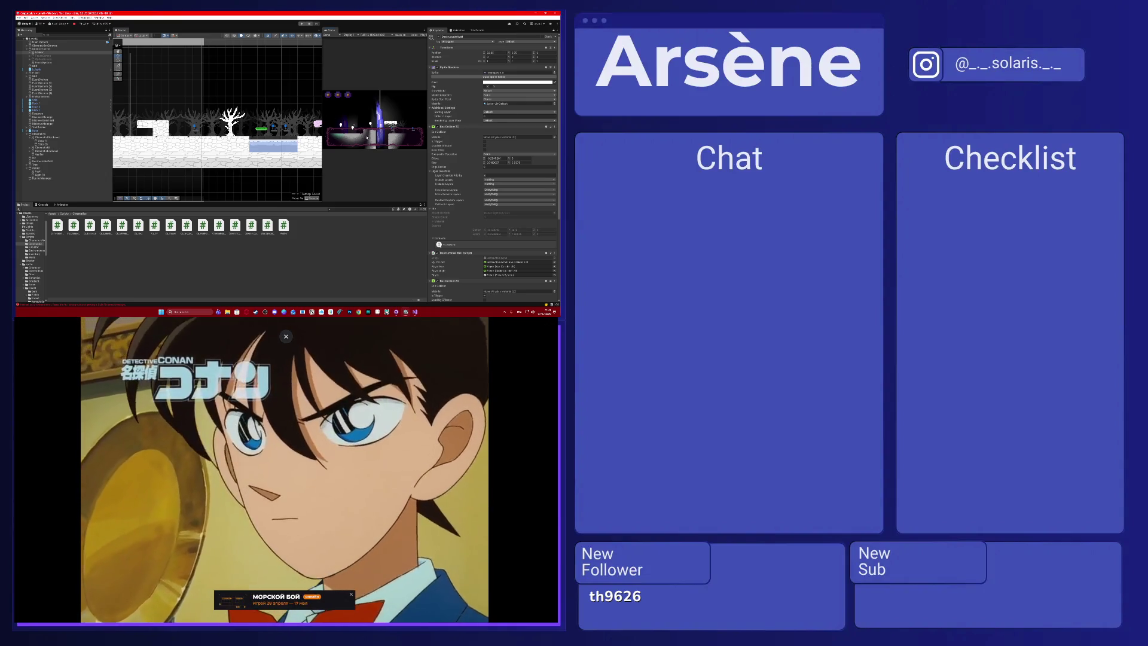
pyautogui.click(302, 23)
# Read the compiler error in the Console, then return to RunnerSystem in Visual Studio.
pyautogui.click(43, 204)
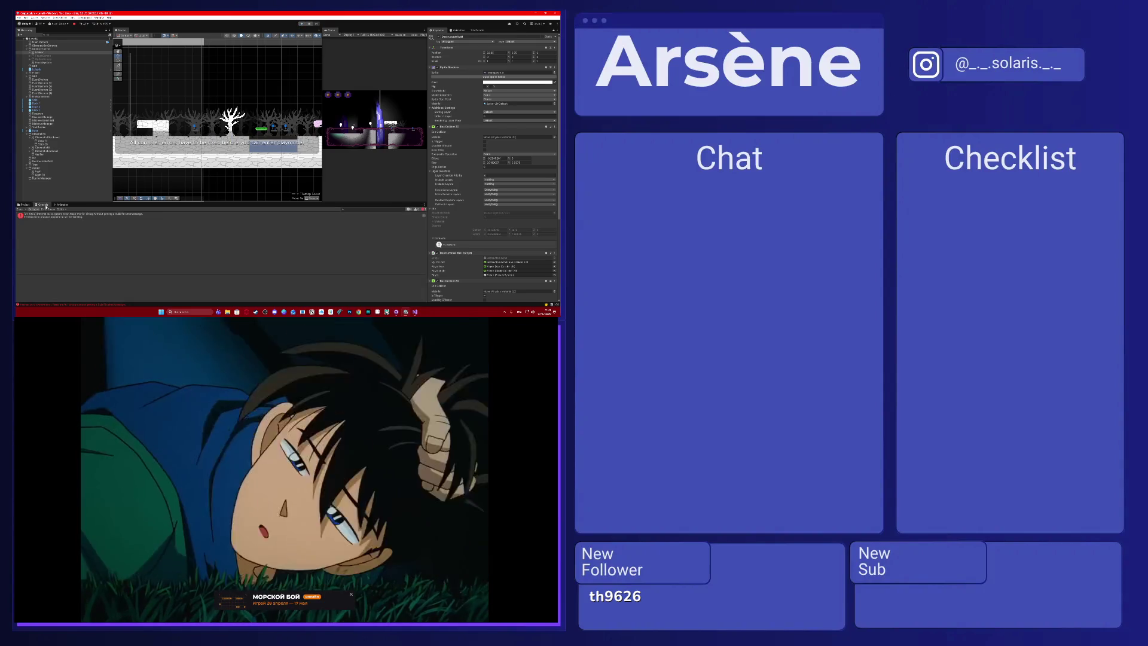
pyautogui.click(84, 214)
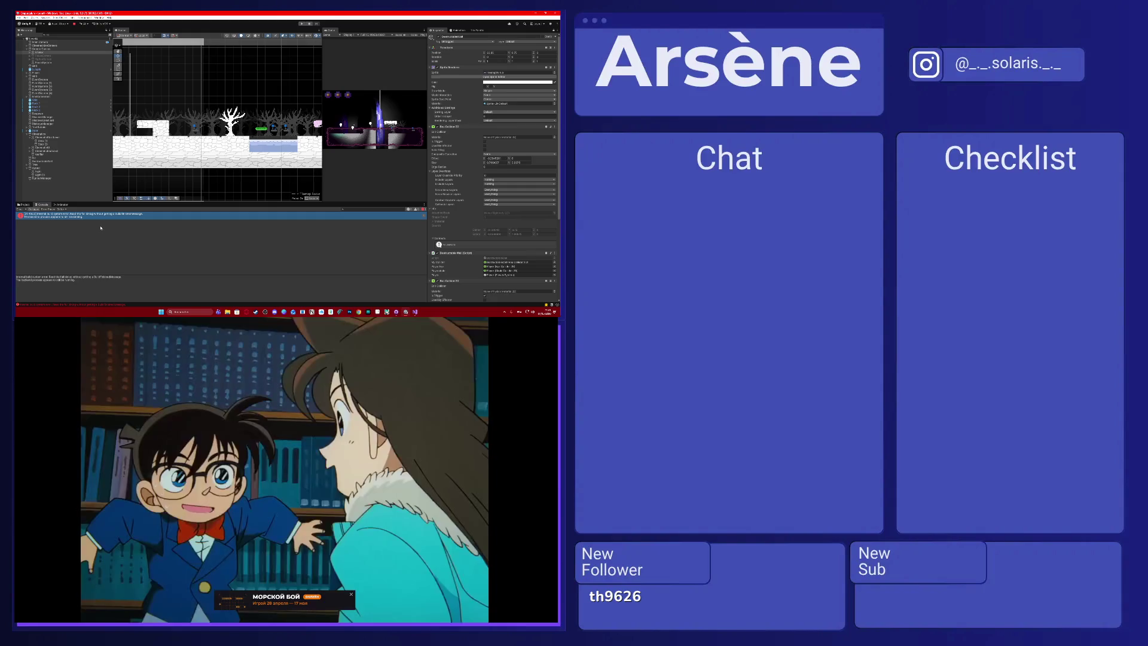
pyautogui.moveTo(535, 318)
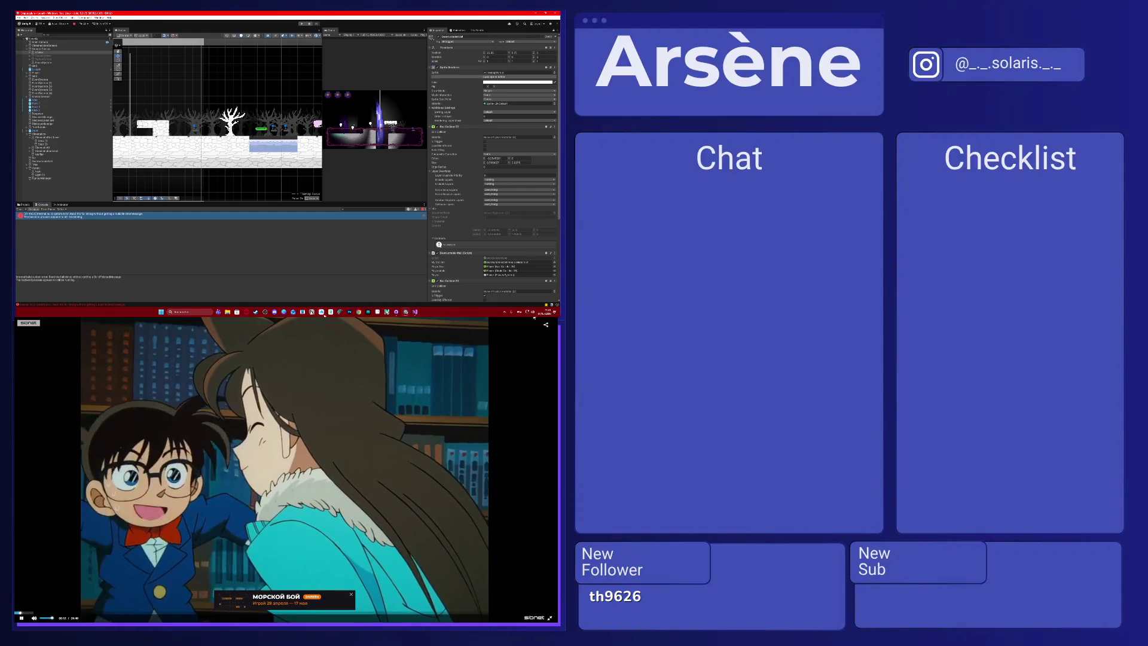
pyautogui.click(415, 312)
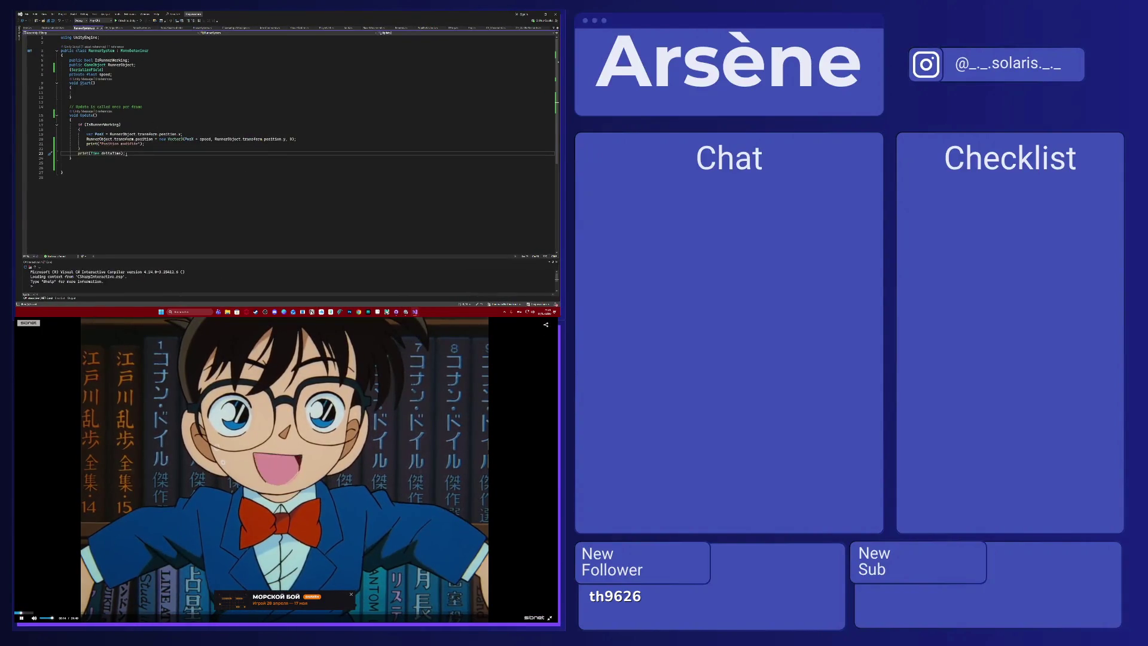
# Declare var t = Time.time at the top of Update and print t instead of deltaTime.
pyautogui.moveTo(114, 153)
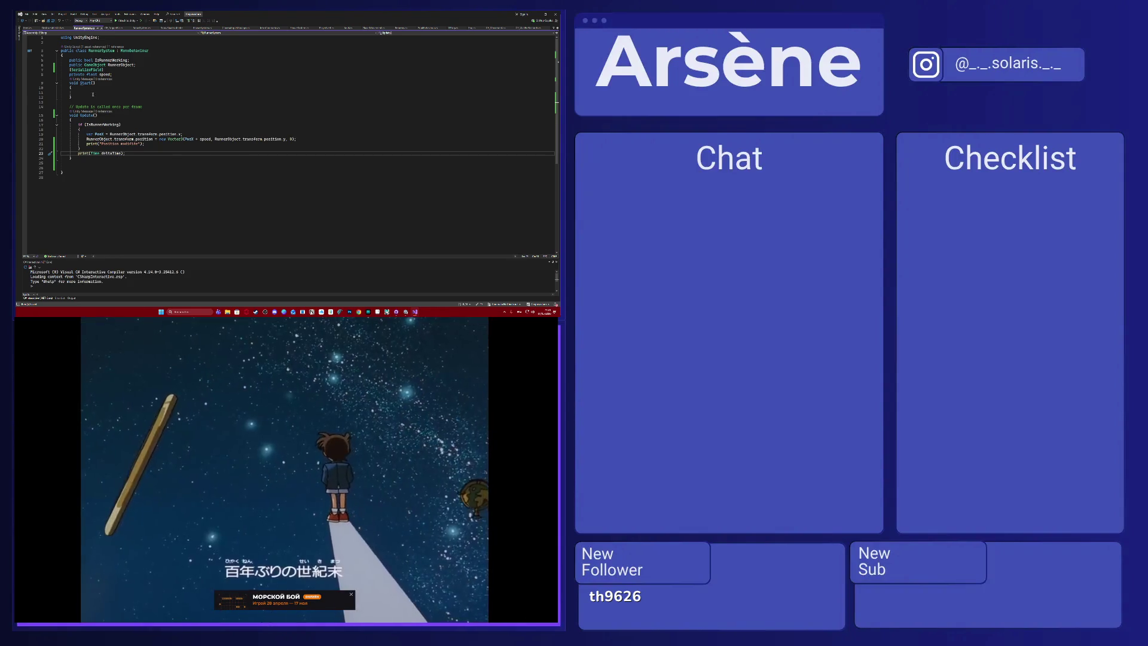
pyautogui.click(92, 88)
pyautogui.click(72, 119)
pyautogui.press('Return')
pyautogui.write('var t = Time.time;')
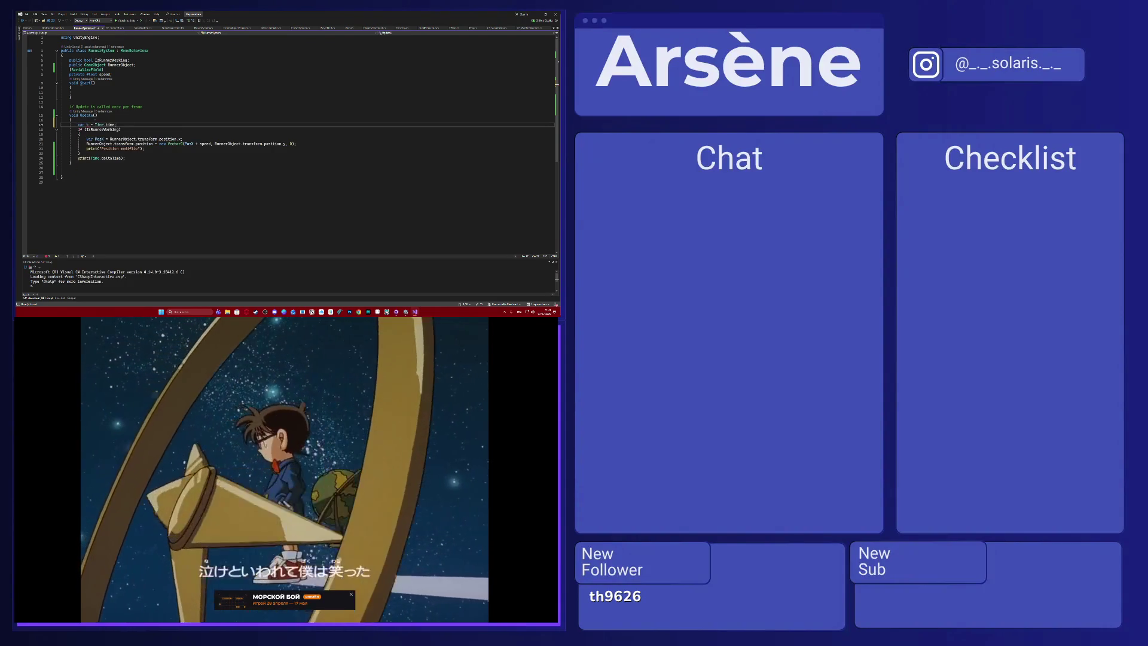
pyautogui.doubleClick(119, 158)
pyautogui.write('t(t')
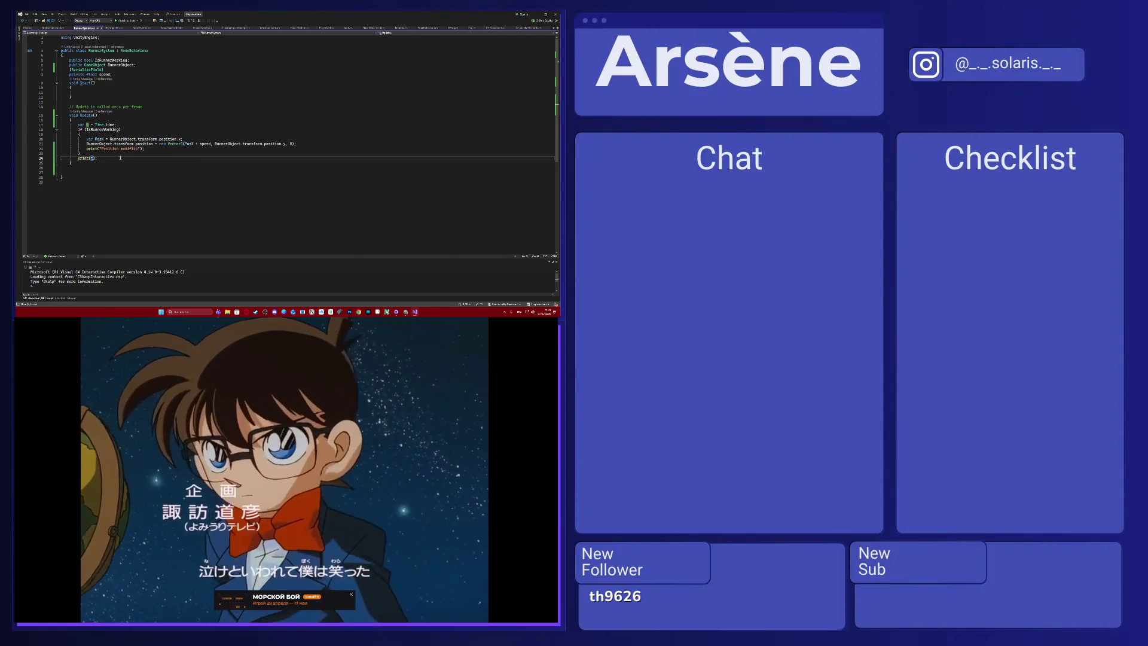
# Minimize Visual Studio so Unity recompiles, ending with Unity in front.
pyautogui.click(538, 14)
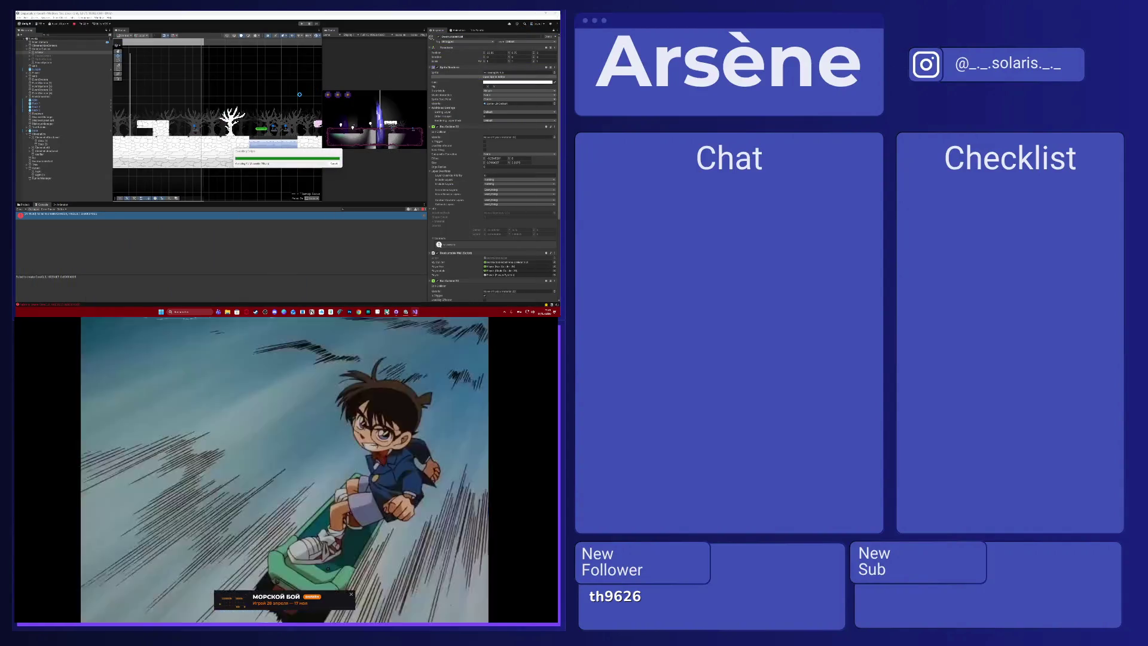
pyautogui.click(415, 312)
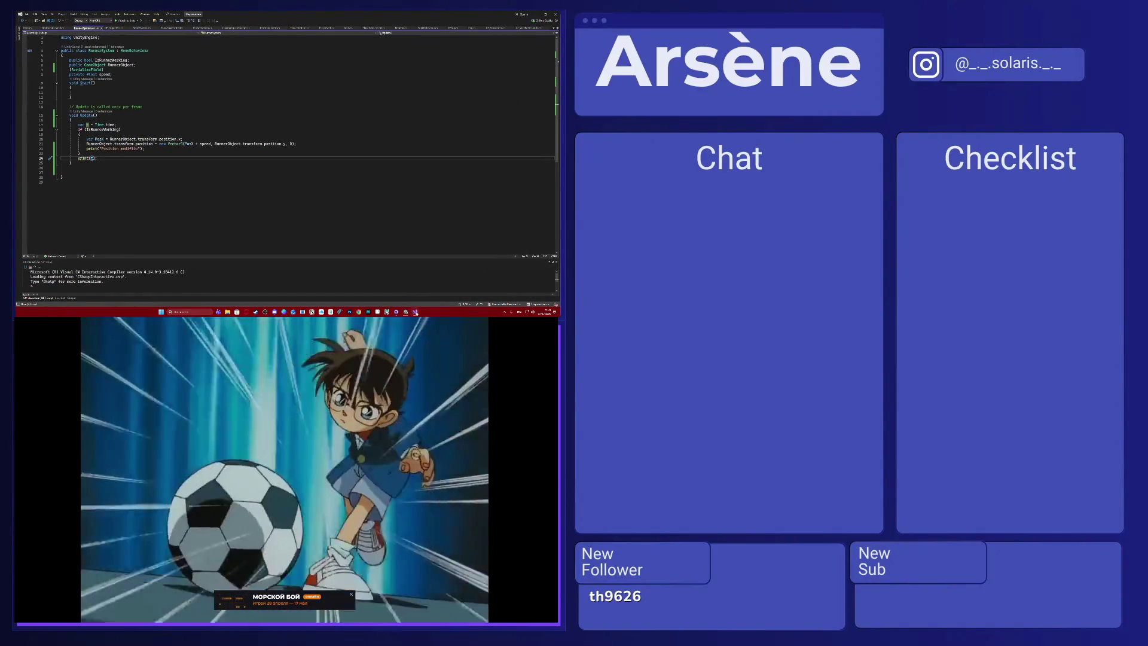
pyautogui.click(416, 312)
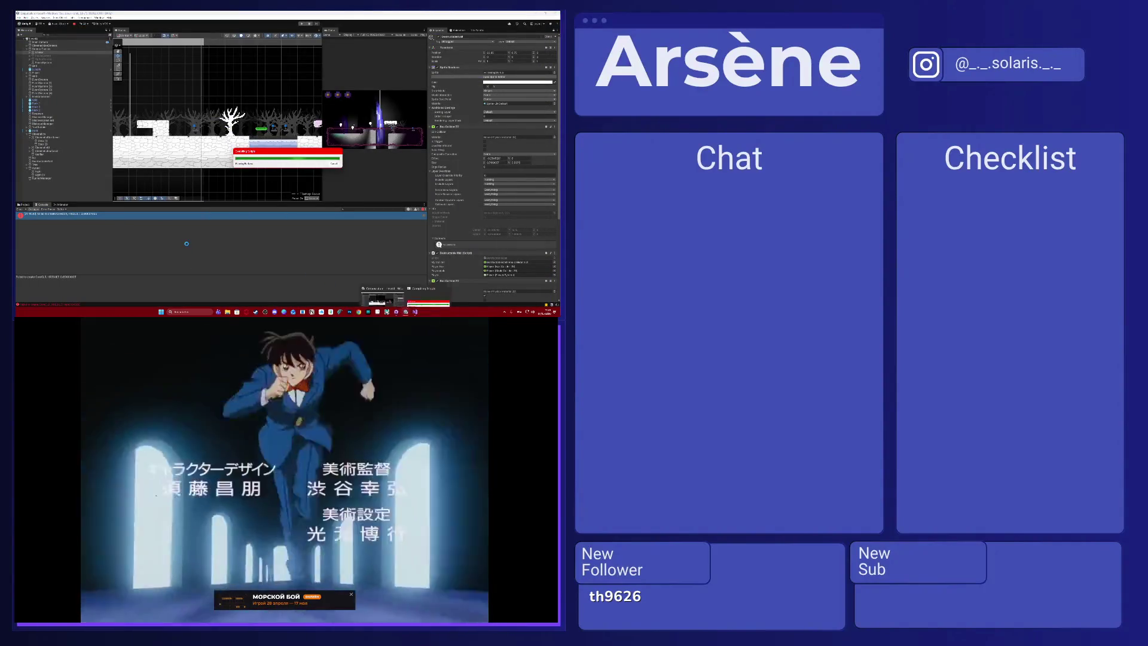
pyautogui.click(416, 312)
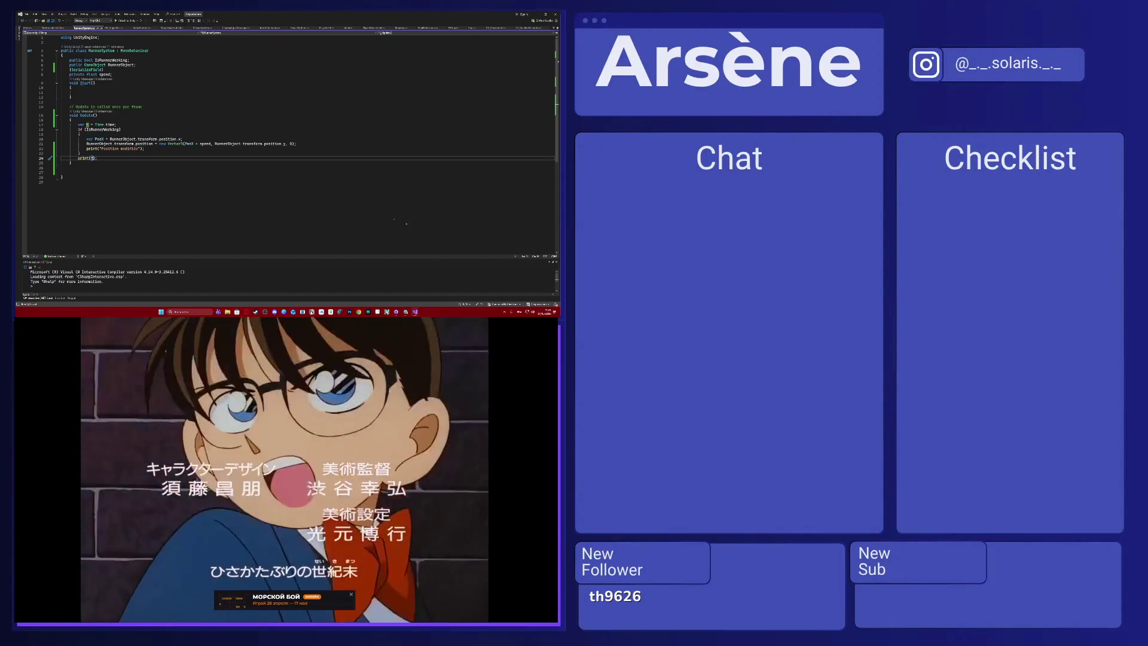
pyautogui.click(412, 312)
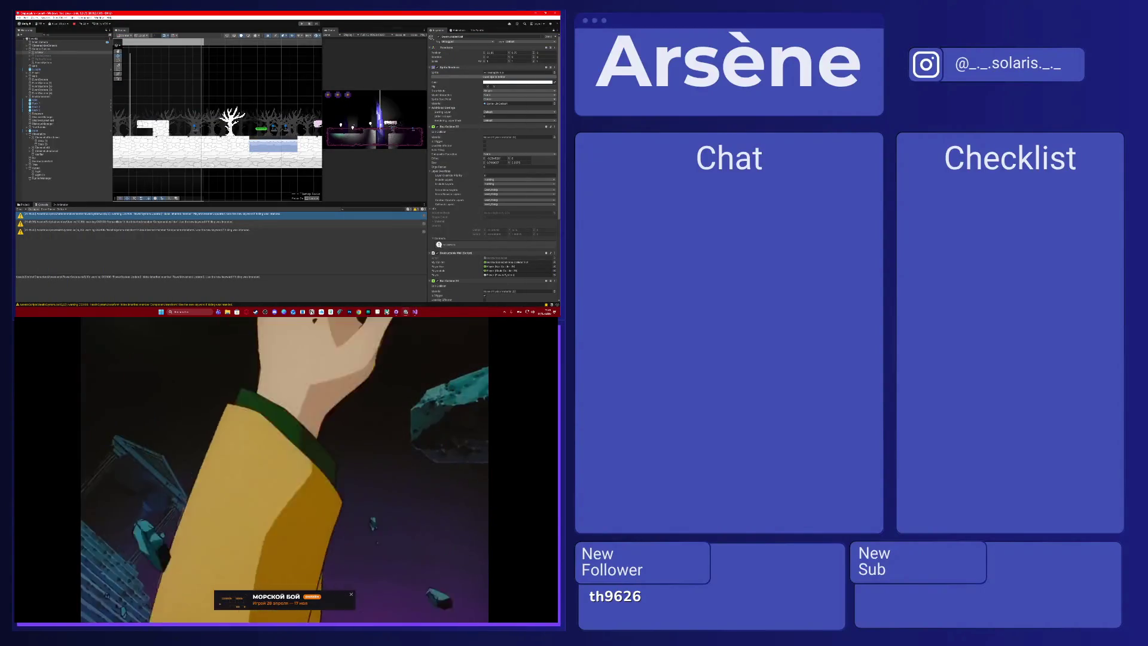
# Wait out the script recompile, then run the scene to refresh the Console's warnings and error.
pyautogui.click(301, 24)
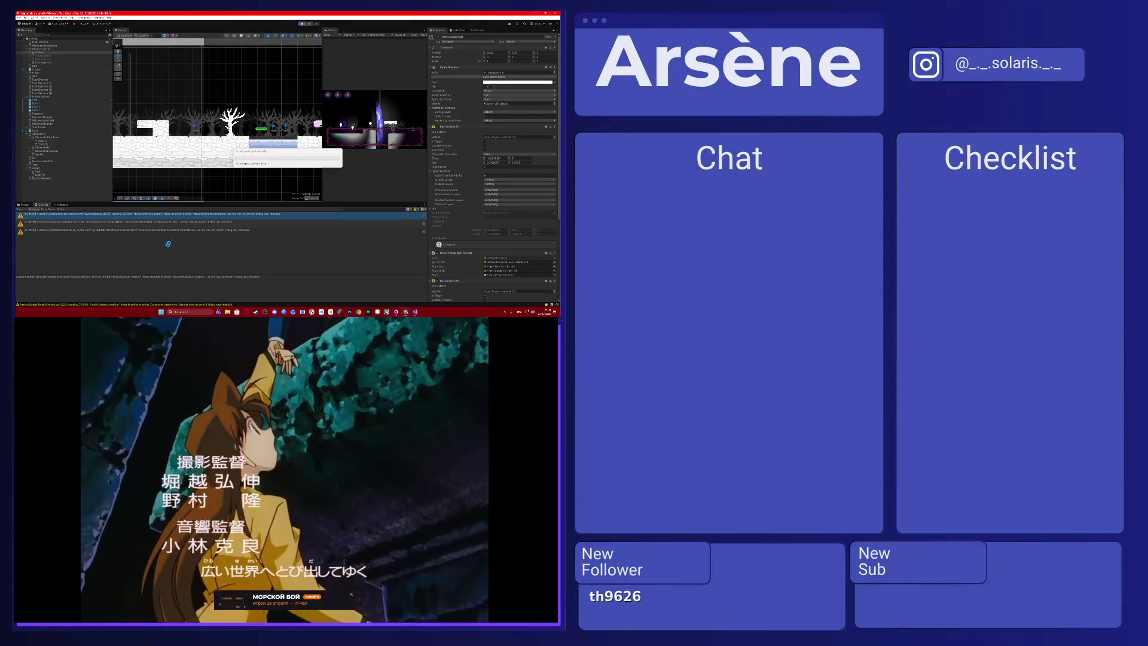
pyautogui.moveTo(357, 504)
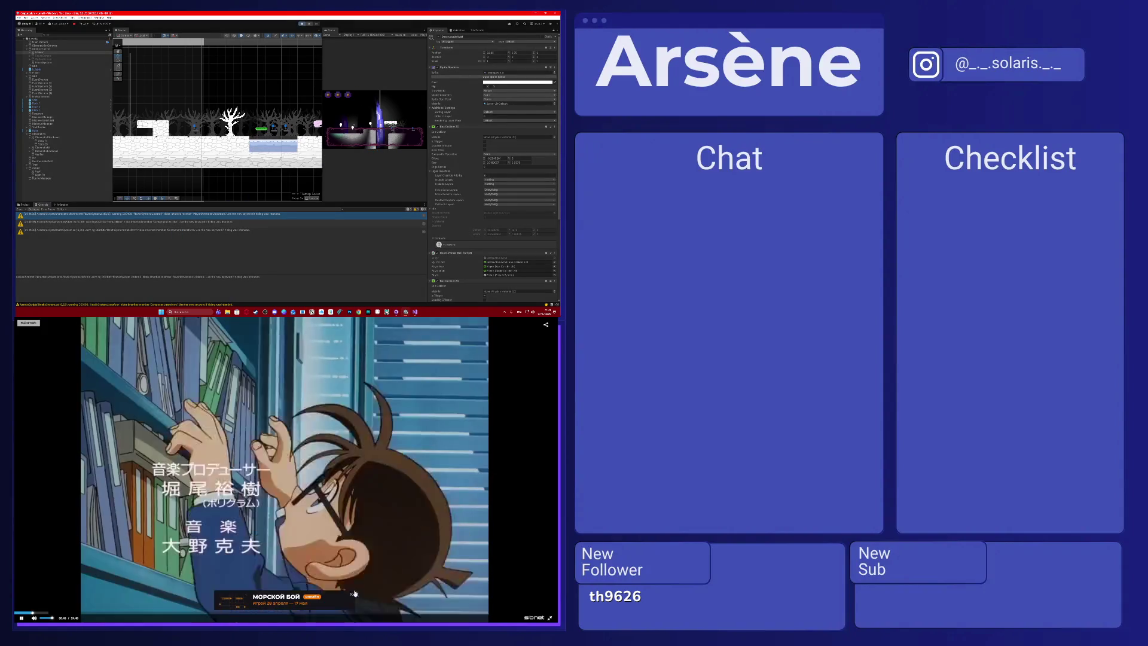
pyautogui.click(352, 594)
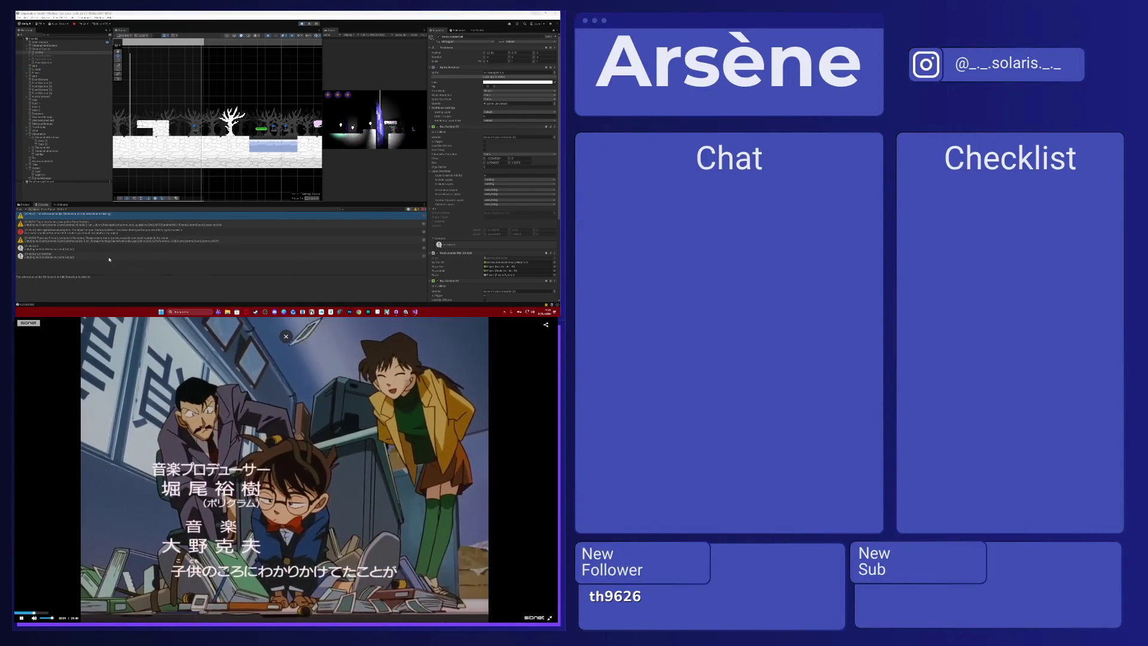
pyautogui.click(351, 136)
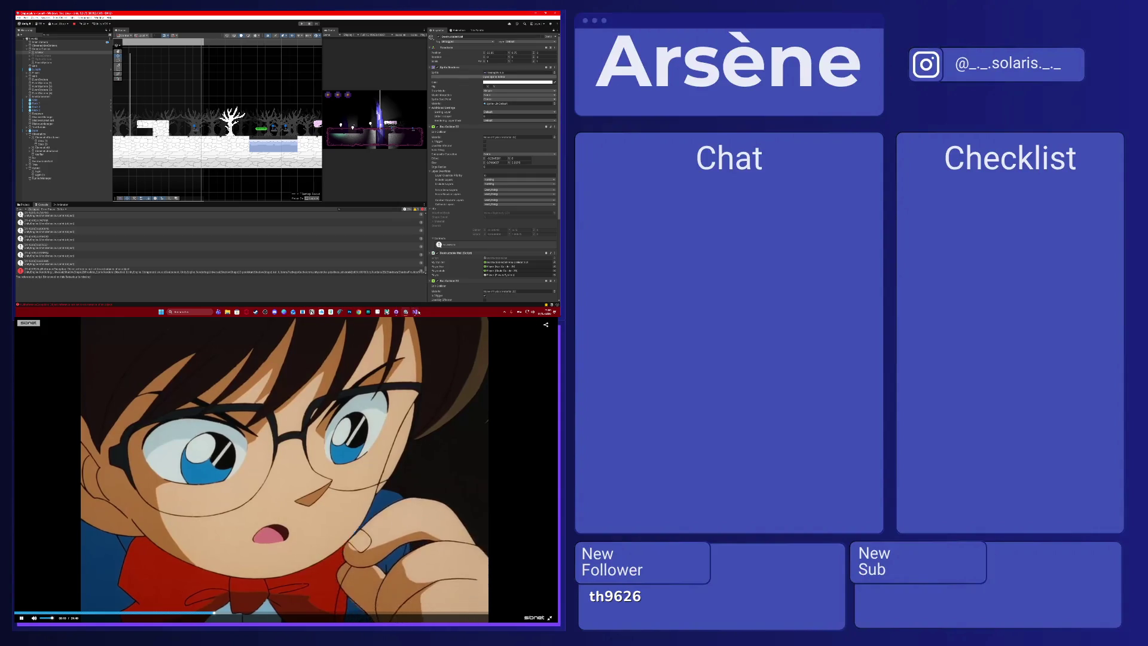
# Delete the print(t) statement from the Update method of RunnerSystem in Visual Studio.
pyautogui.hotkey('alt', 'Tab')
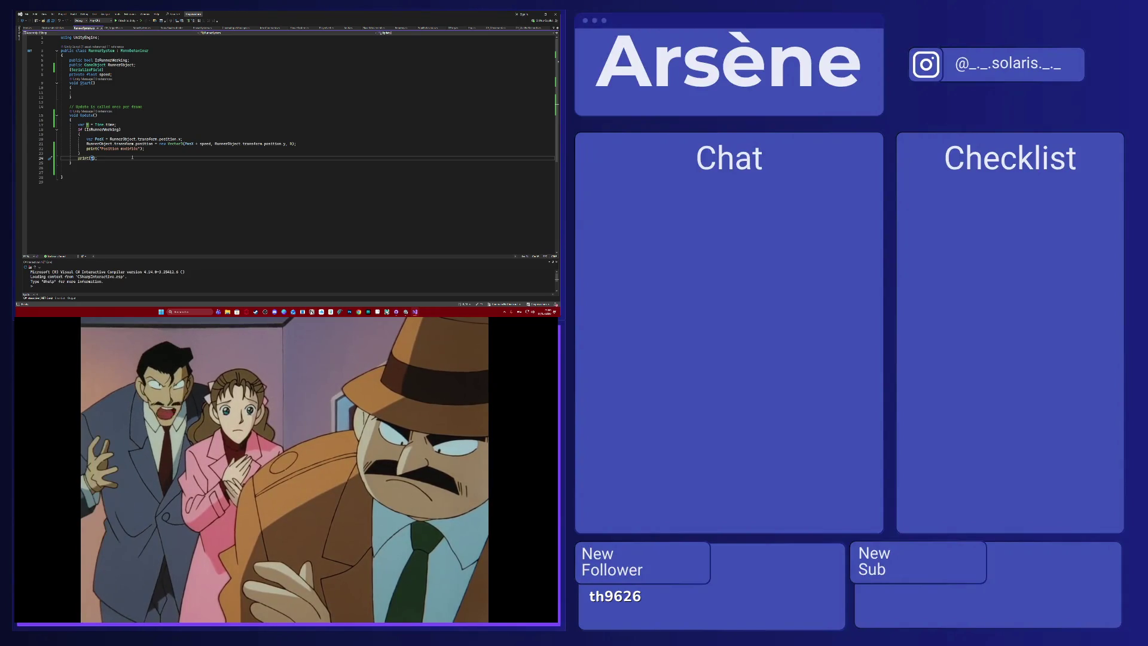
pyautogui.click(64, 162)
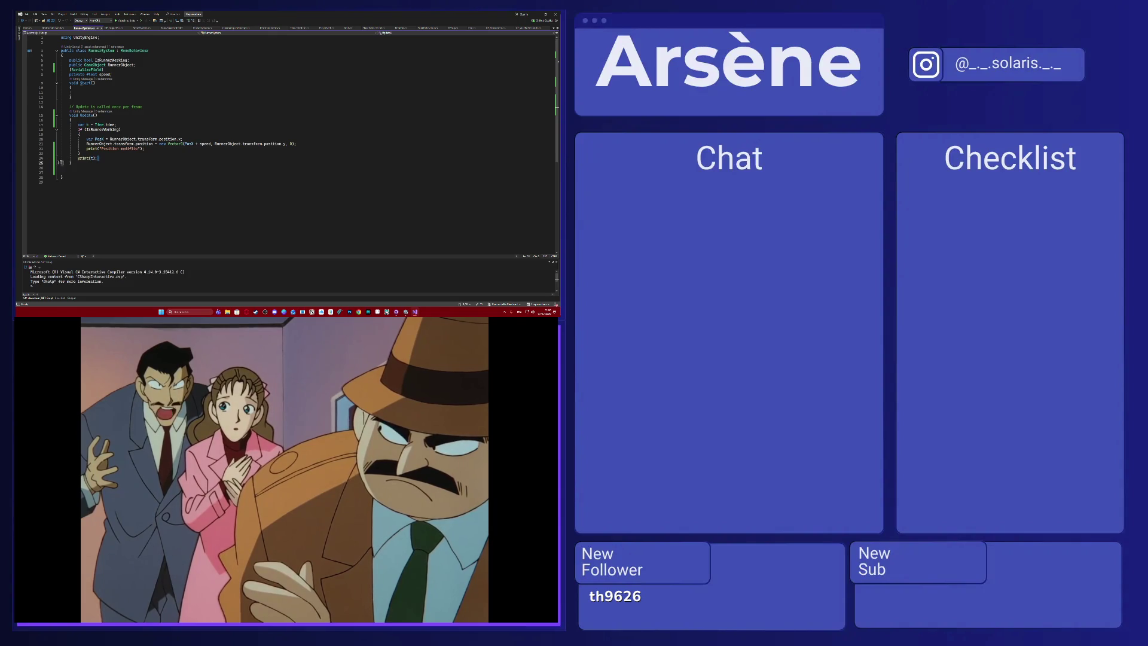
pyautogui.moveTo(98, 158); pyautogui.dragTo(61, 158)
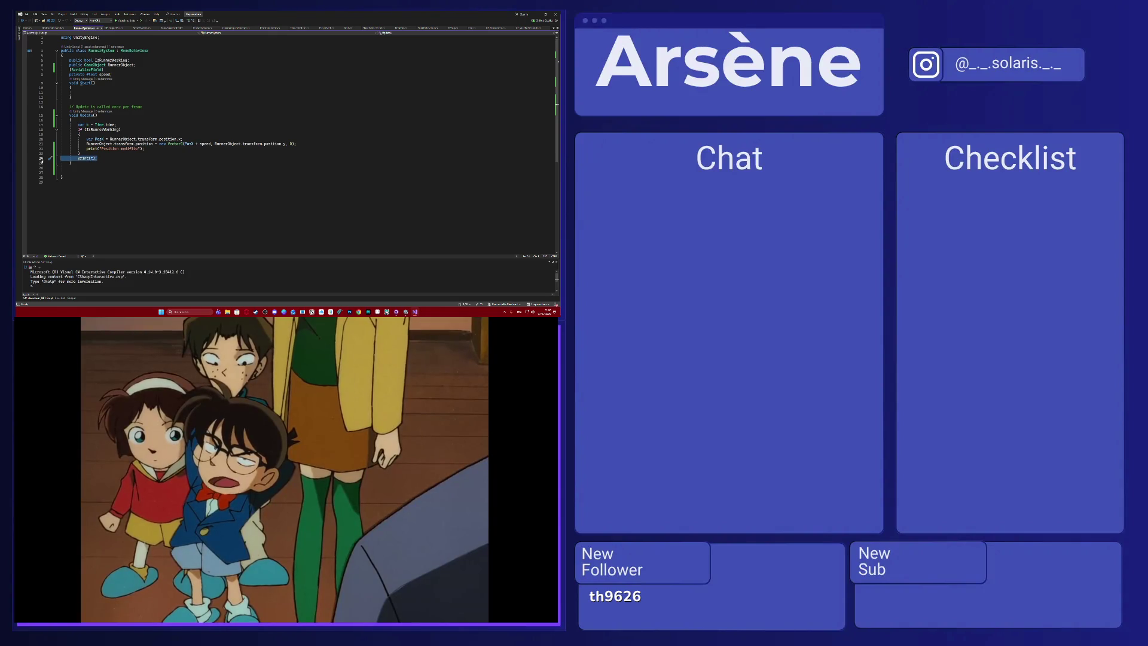
pyautogui.press('Delete')
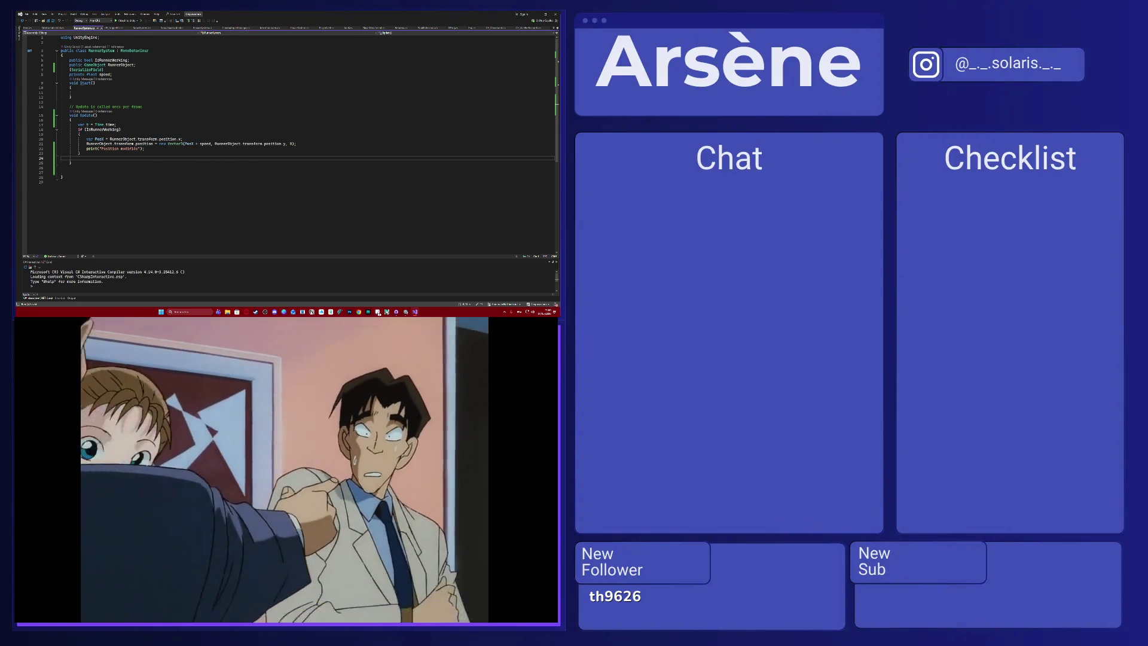
pyautogui.moveTo(404, 313)
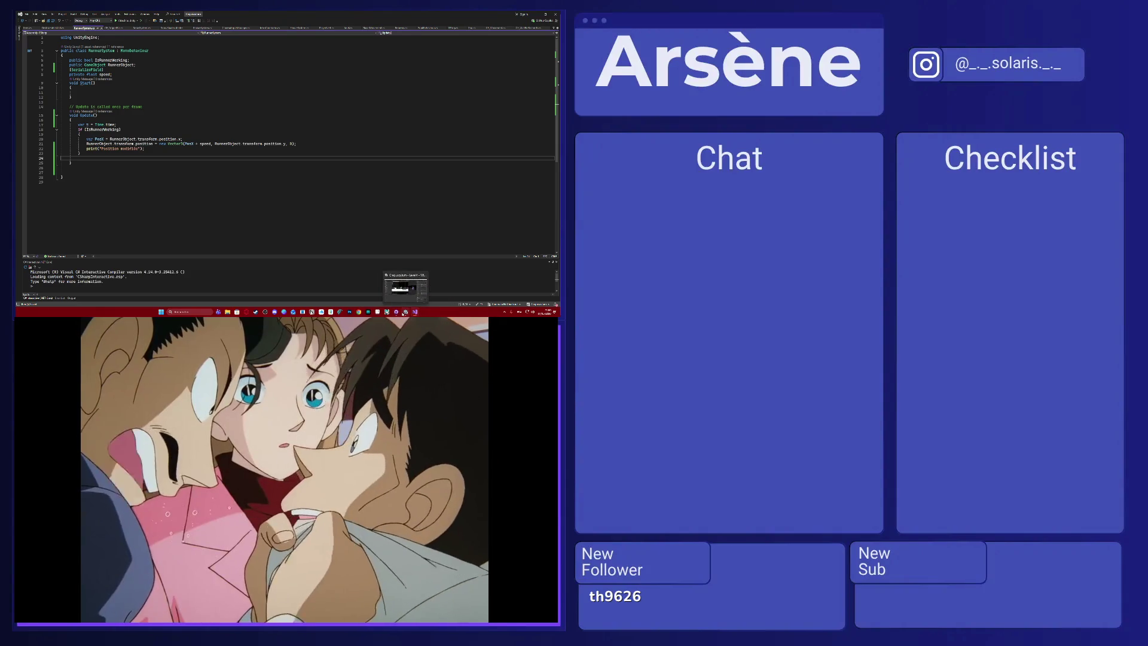
# Launch the Brave browser from the Windows Start menu search.
pyautogui.press('super')
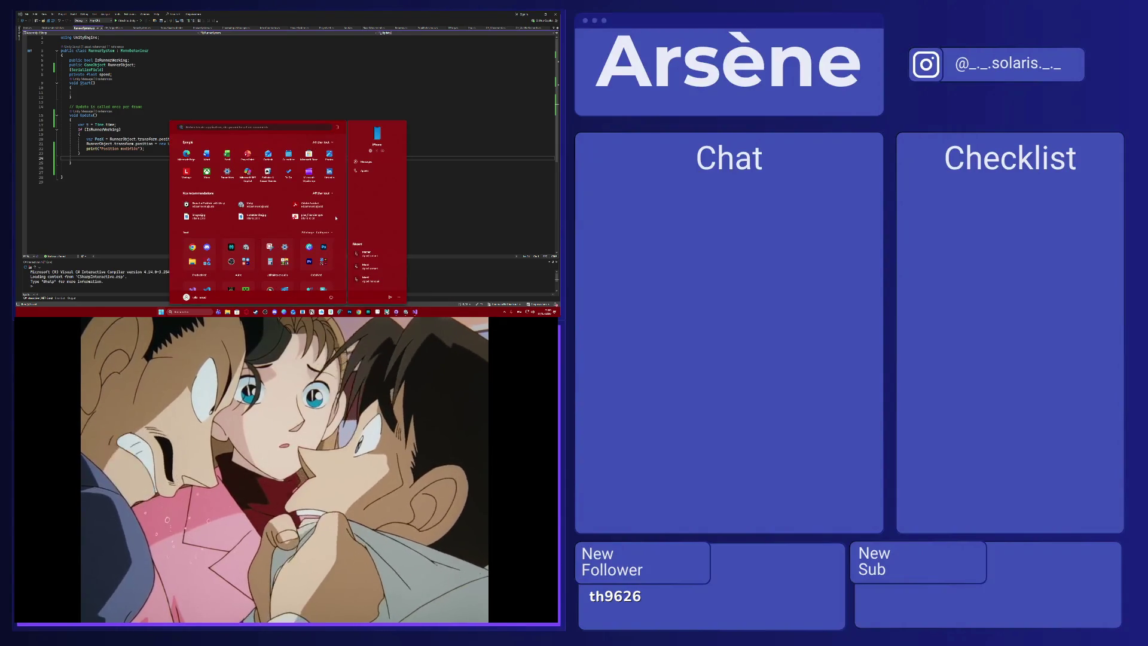
pyautogui.write('brave')
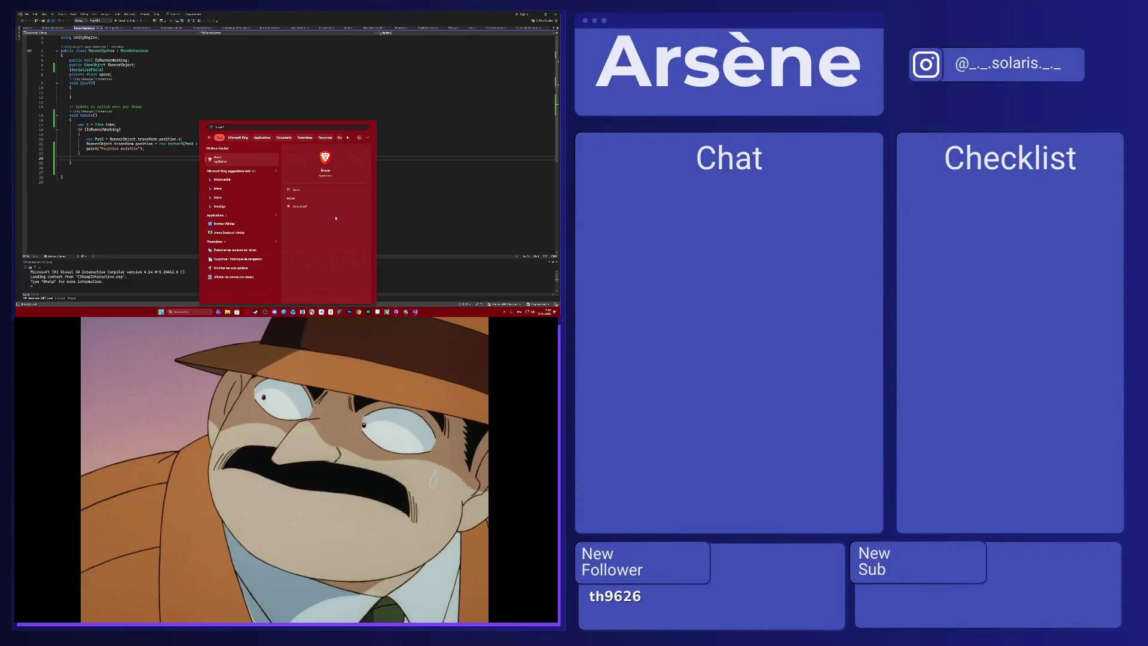
pyautogui.press('Return')
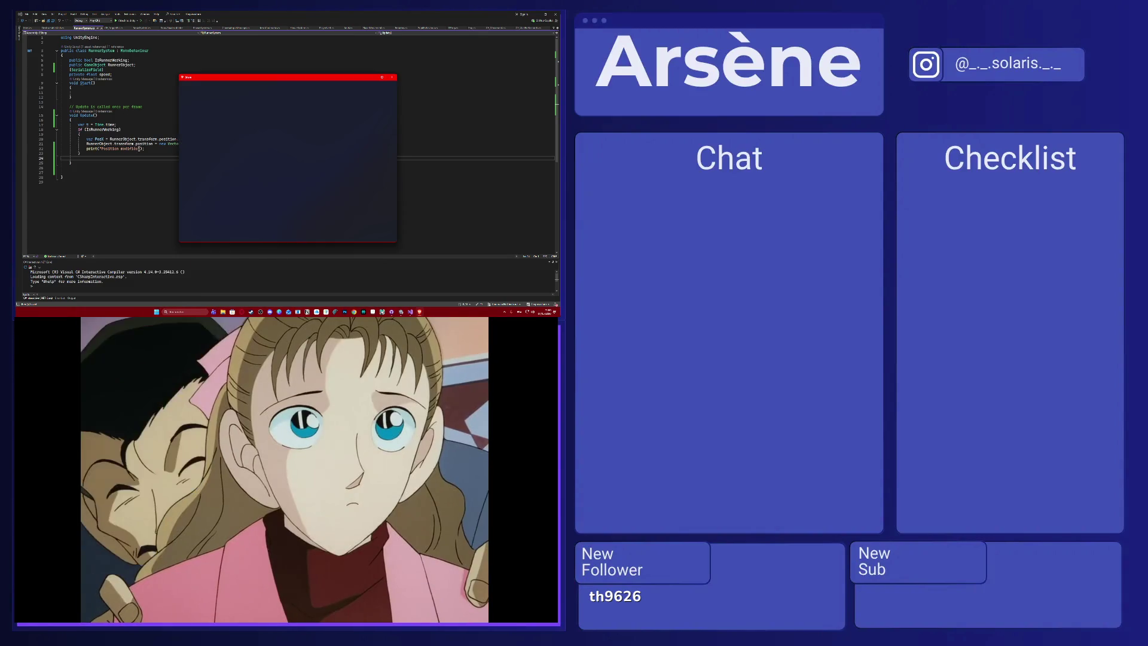
# Add a new line below the position print in Update and begin typing Mathf.L.
pyautogui.click(145, 148)
pyautogui.press('Return')
pyautogui.write('Mathf')
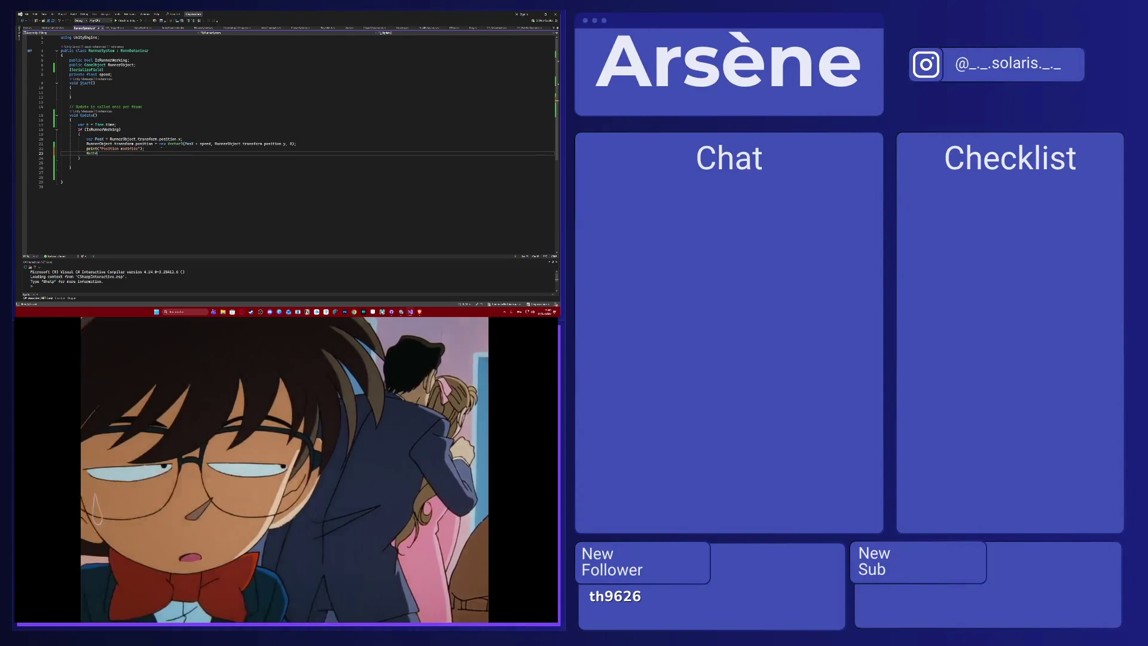
pyautogui.write('.L')
# Accept the Lerp suggestion, then erase that standalone Mathf.Lerp line.
pyautogui.press('Tab')
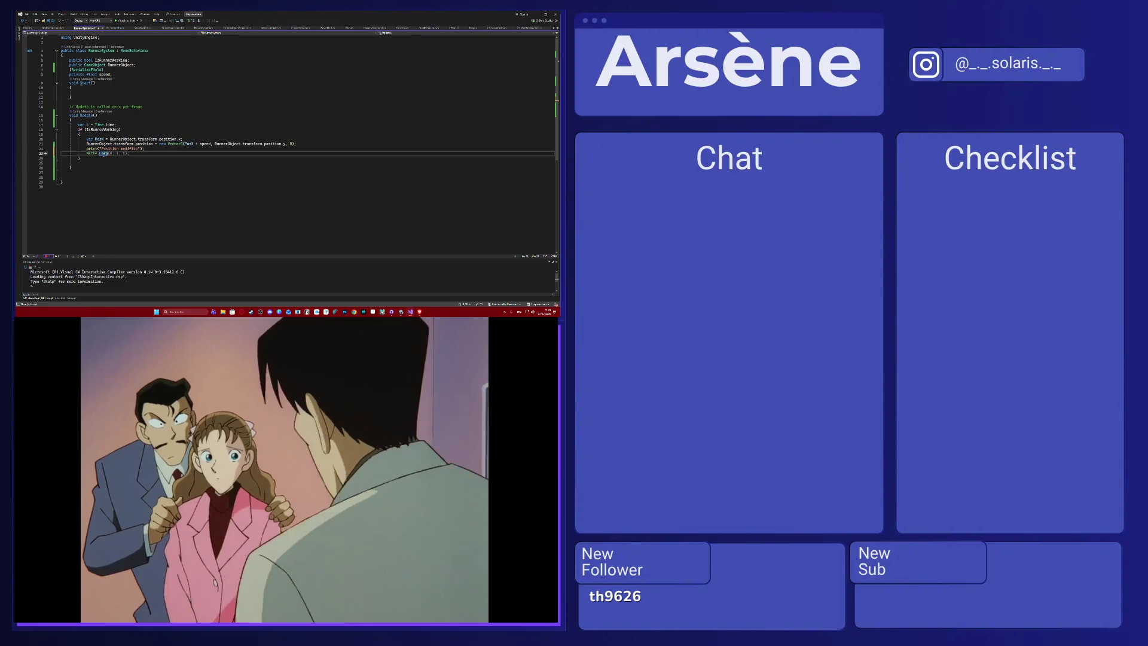
pyautogui.moveTo(103, 155)
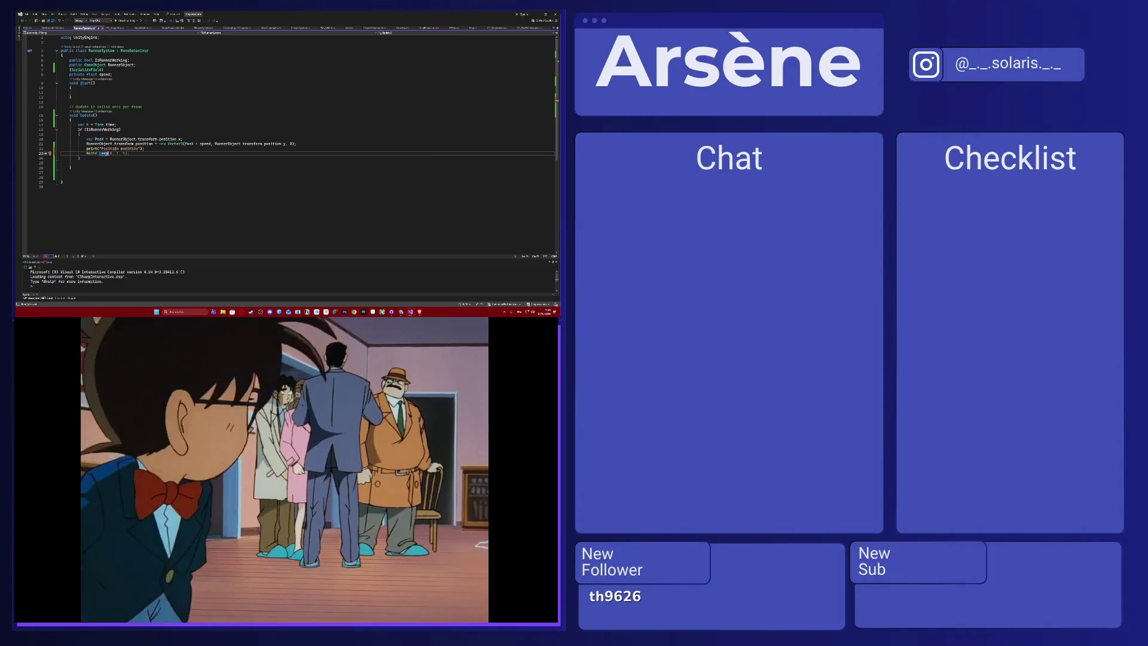
pyautogui.click(420, 311)
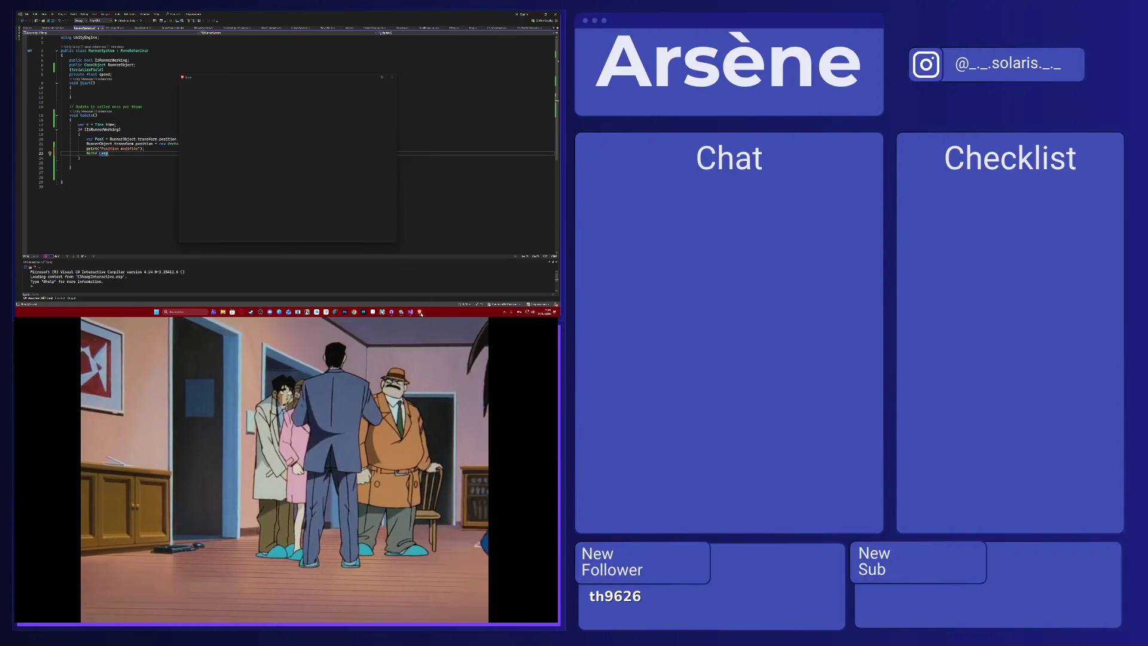
pyautogui.click(439, 136)
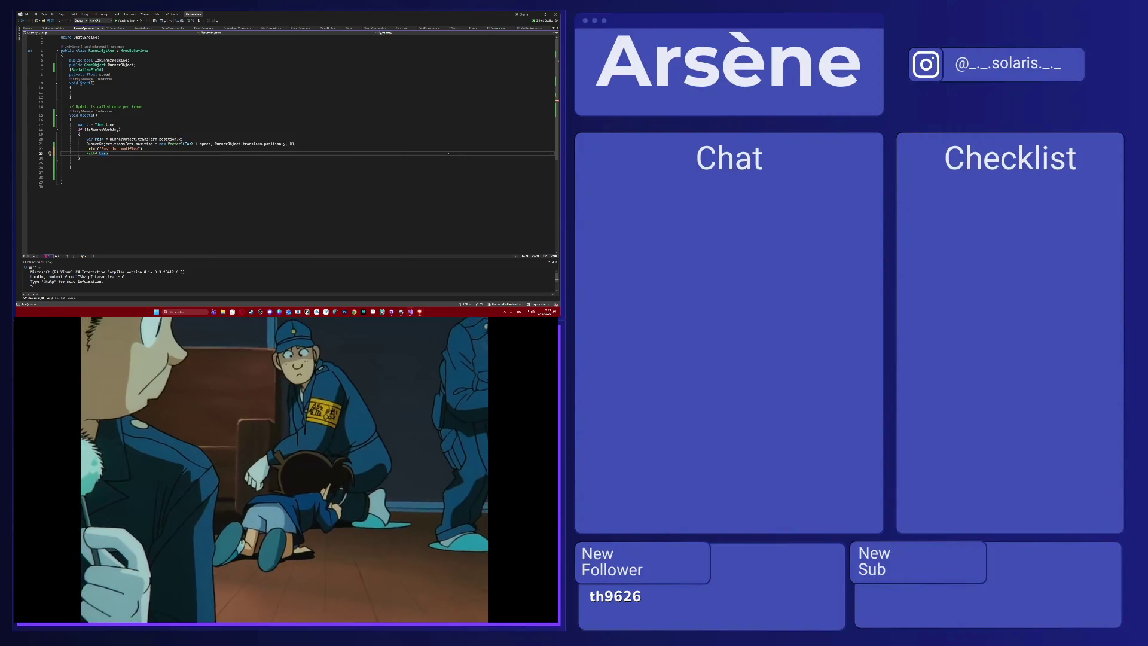
pyautogui.press('BackSpace')
pyautogui.press('BackSpace')
pyautogui.press('BackSpace')
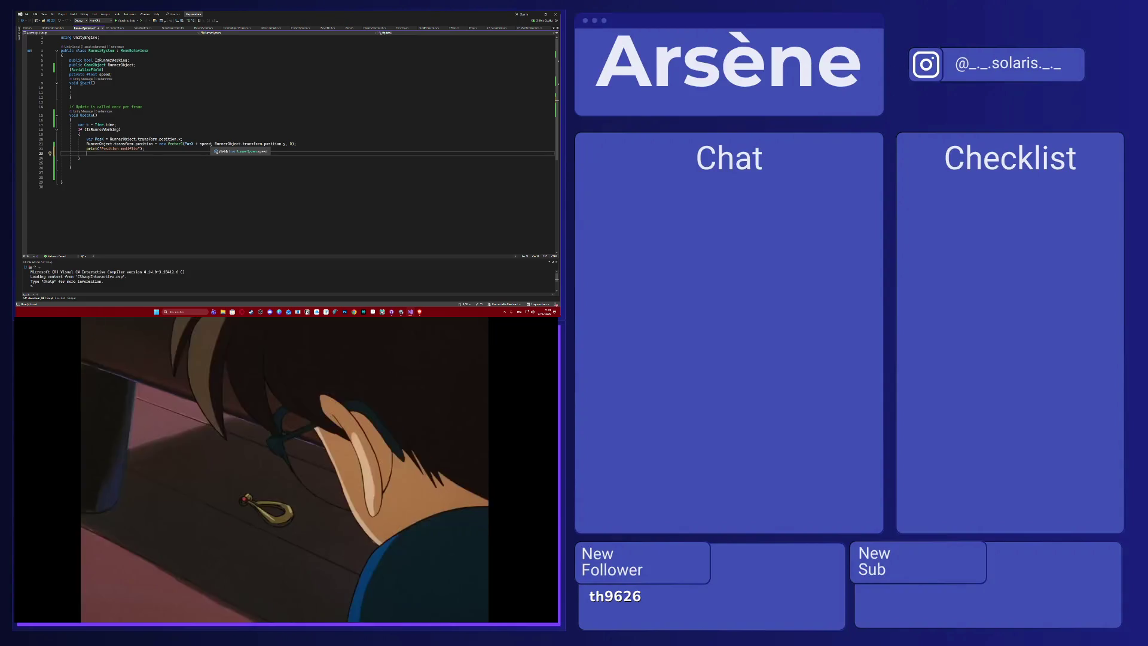
# Replace 'PosX + speed' in the position assignment with the start of a Mathf.Lerp(( call.
pyautogui.click(197, 144)
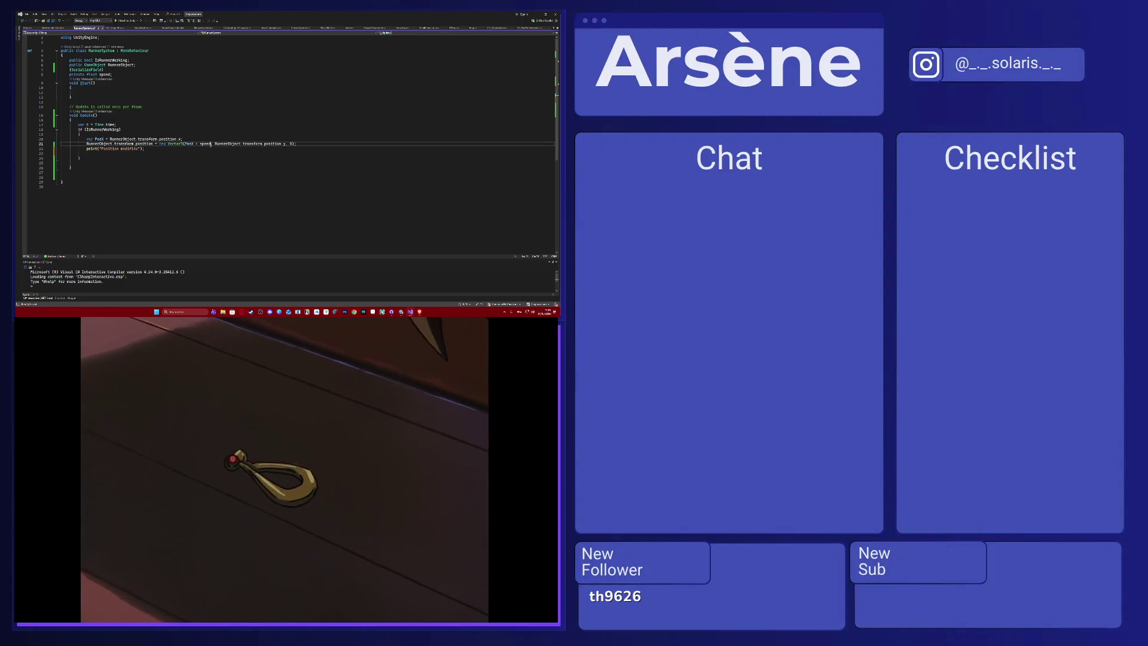
pyautogui.moveTo(197, 144); pyautogui.dragTo(186, 144)
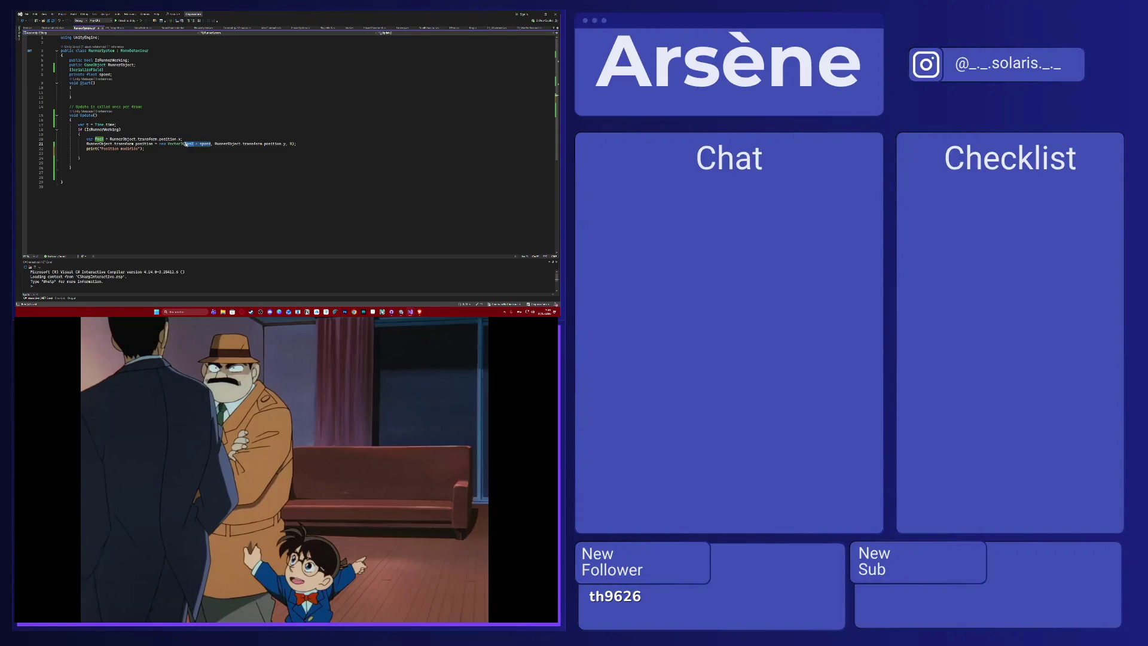
pyautogui.write('Mathf')
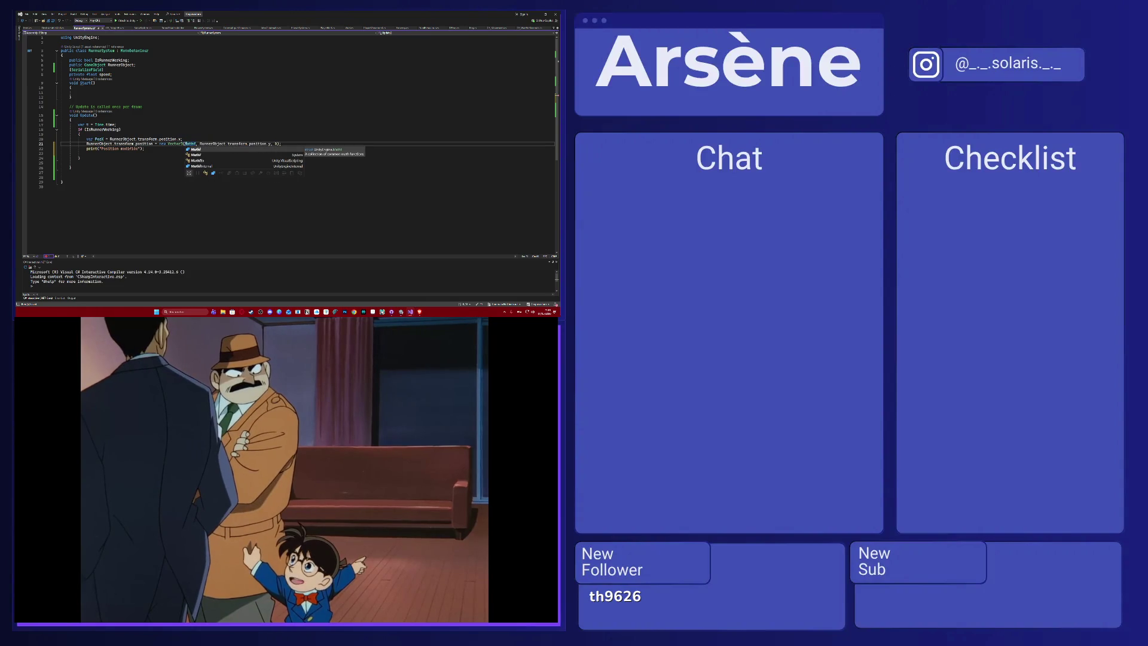
pyautogui.write('.Lerp(')
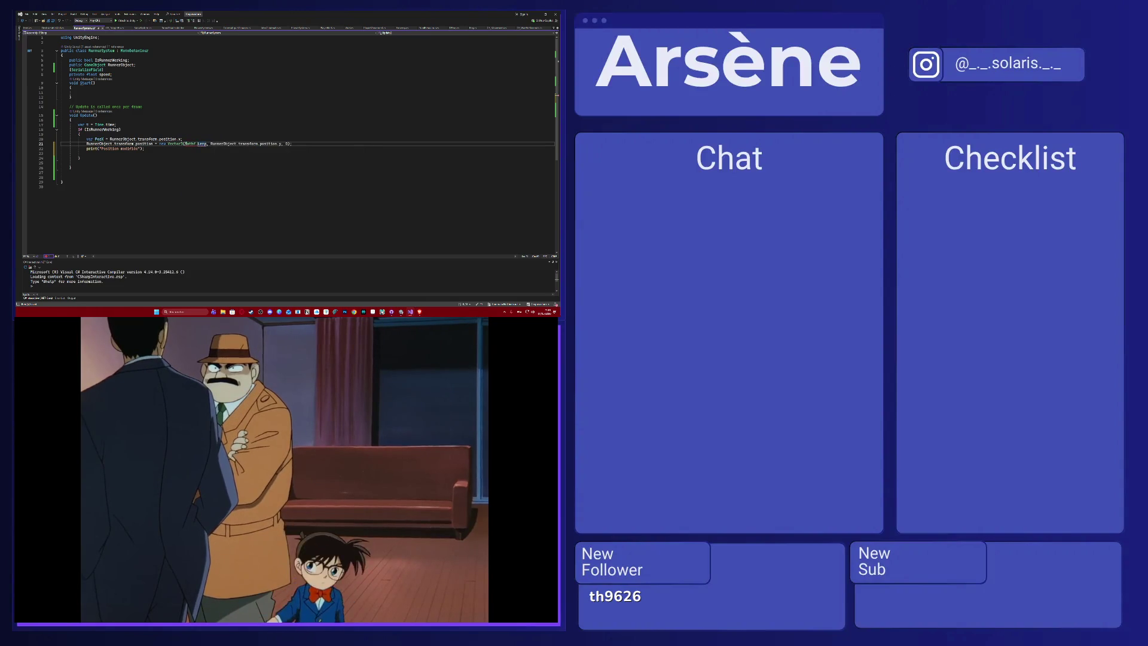